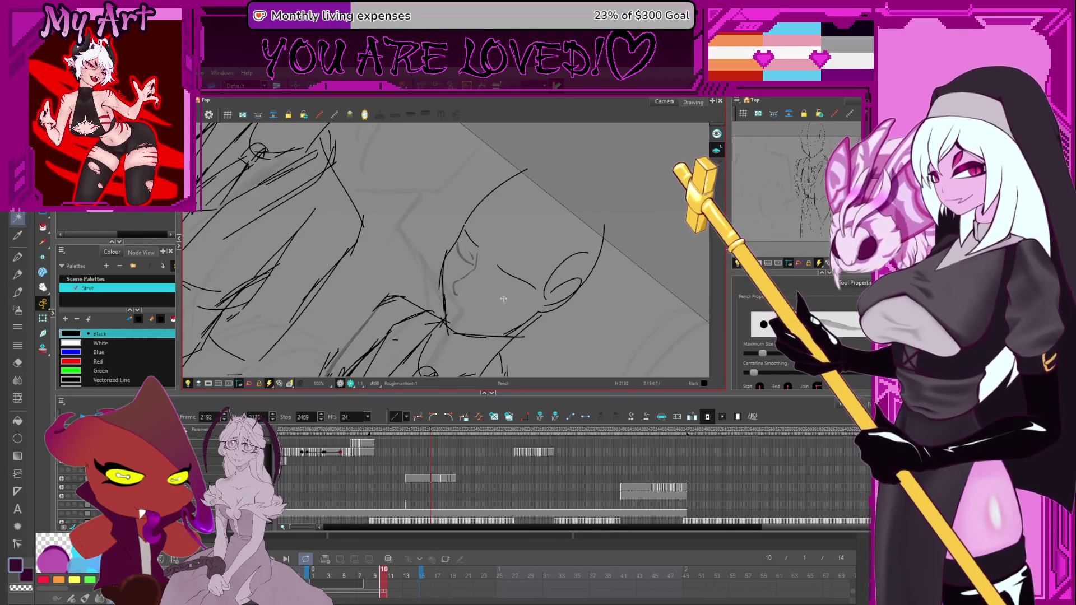
Step: Rotate the face upright, undo the rough eyelid stroke, and delete the rough ear and jaw strokes
mouse_move(501, 276)
mouse_down()
mouse_move(527, 210)
mouse_move(493, 219)
mouse_move(484, 206)
mouse_move(521, 280)
mouse_move(505, 239)
mouse_up()
key(ctrl+z)
key(alt+s)
key(Delete)
scroll(510, 221, down, 2)
key(Delete)
Step: Delete the rough chin strokes and check the strokes on the left of the face
key(alt+slash)
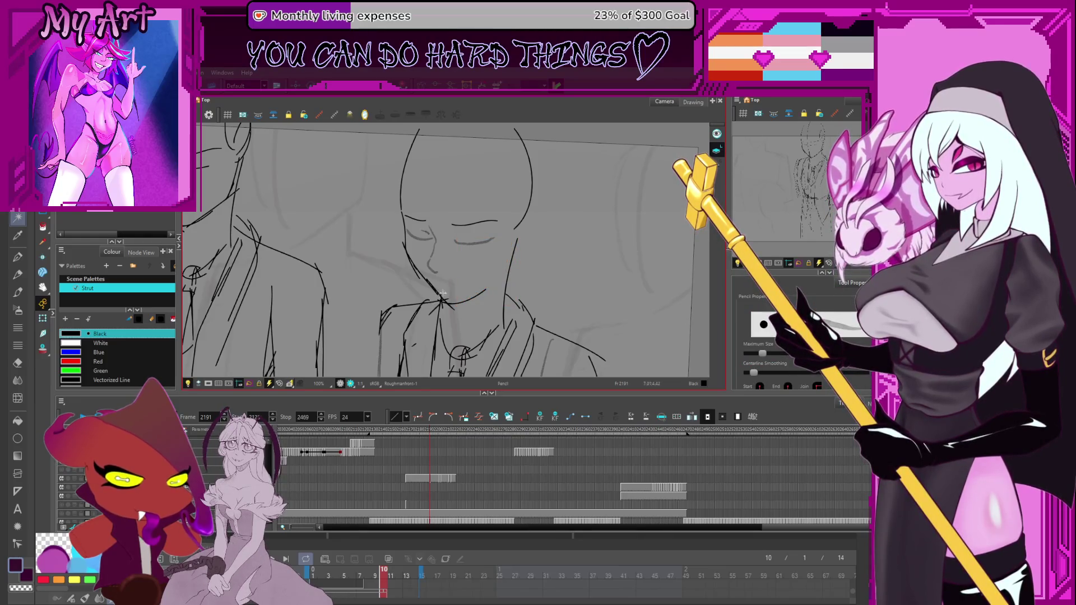
key(alt+s)
mouse_move(421, 276)
mouse_down()
mouse_move(470, 283)
mouse_move(489, 270)
mouse_move(454, 251)
mouse_up()
key(Delete)
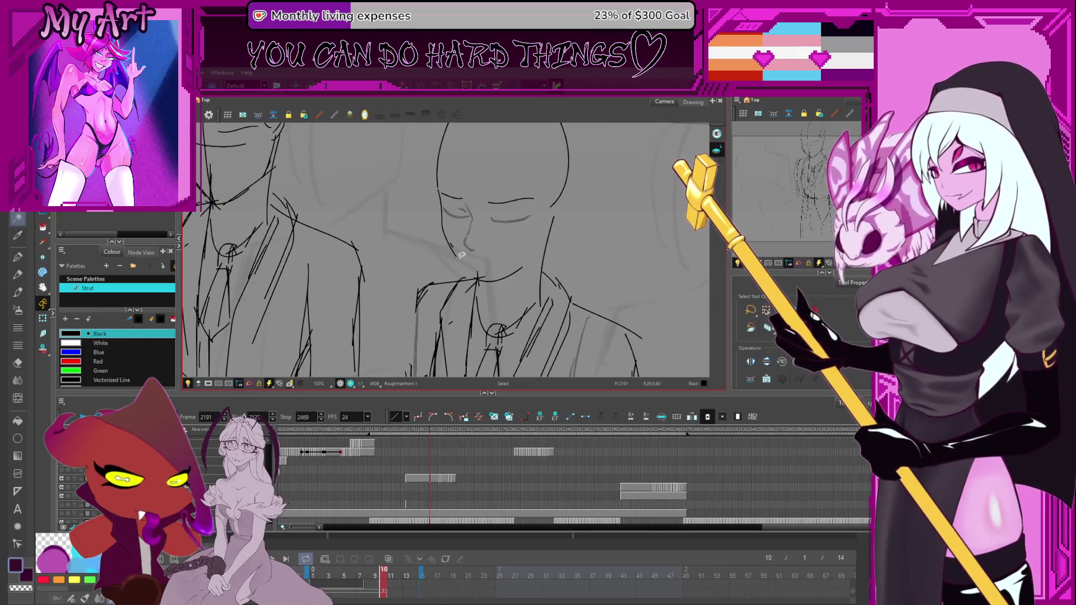
key(alt+slash)
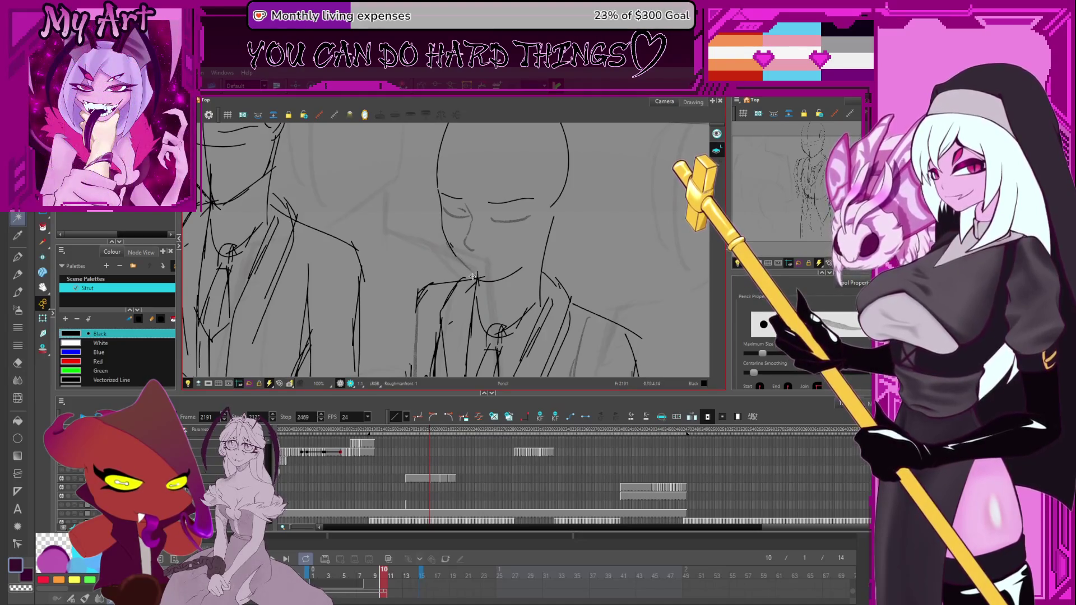
key(alt+s)
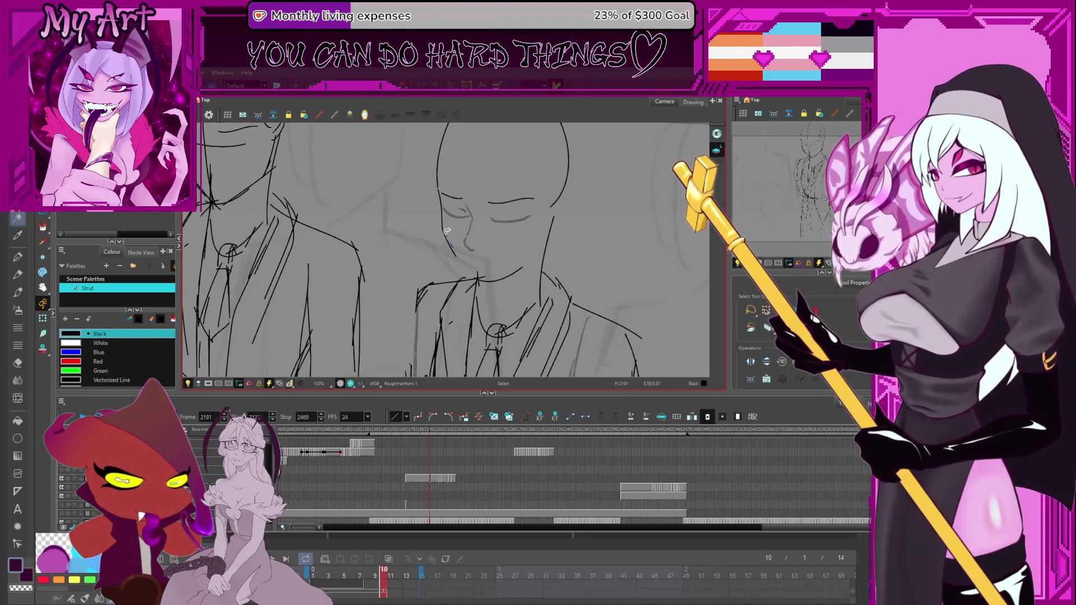
click(448, 233)
click(479, 265)
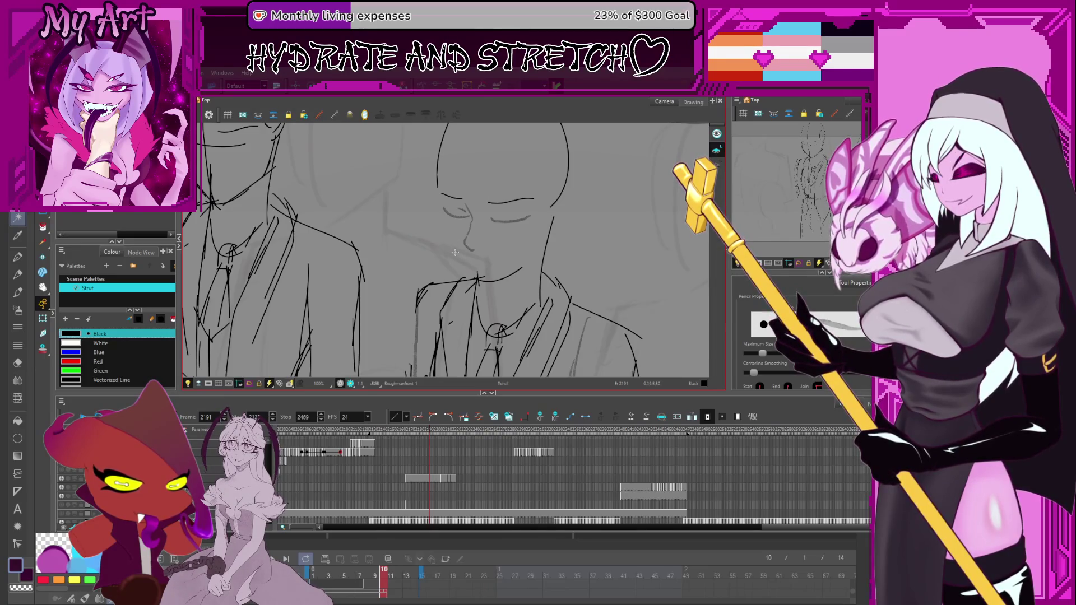
Step: Mirror the view, then redraw a short chin stroke and a new left-cheek line
key(4)
drag(430, 262, 448, 263)
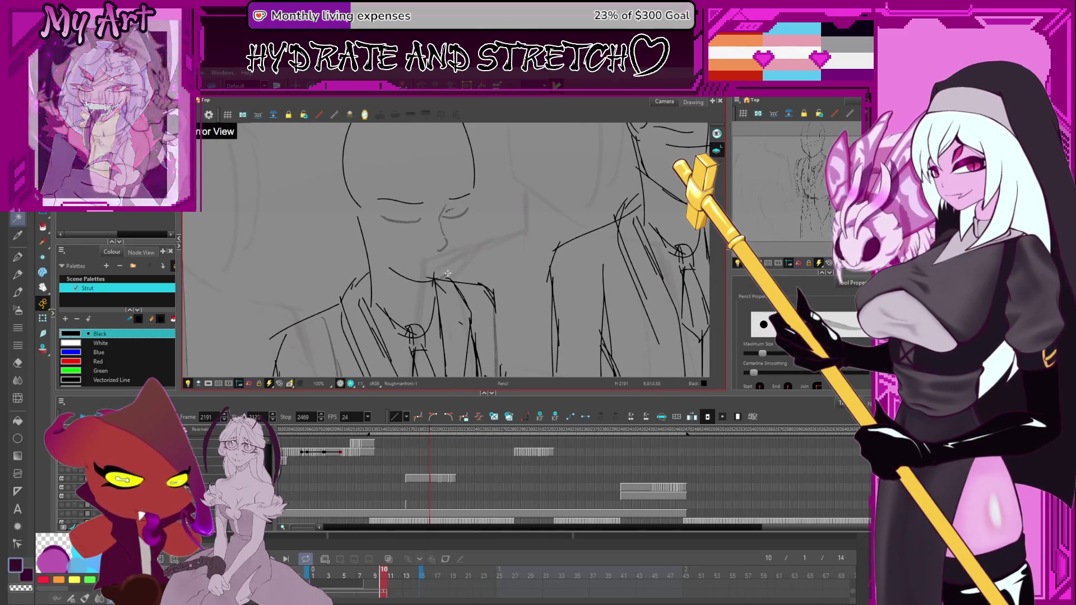
drag(443, 271, 473, 230)
key(ctrl+z)
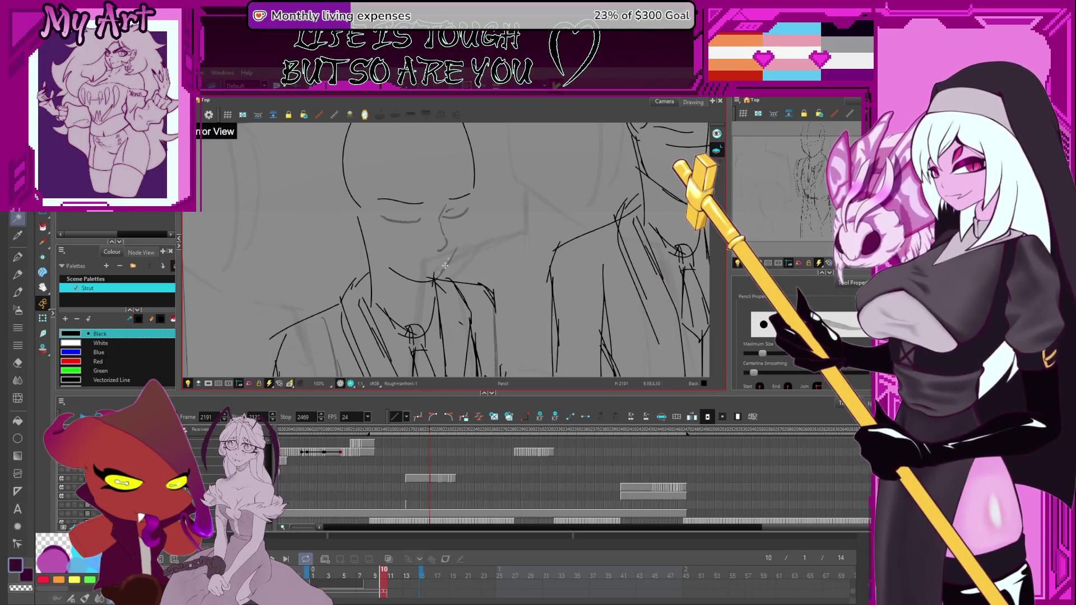
key(ctrl+z)
mouse_move(446, 270)
mouse_down()
mouse_move(476, 200)
mouse_move(549, 216)
mouse_up()
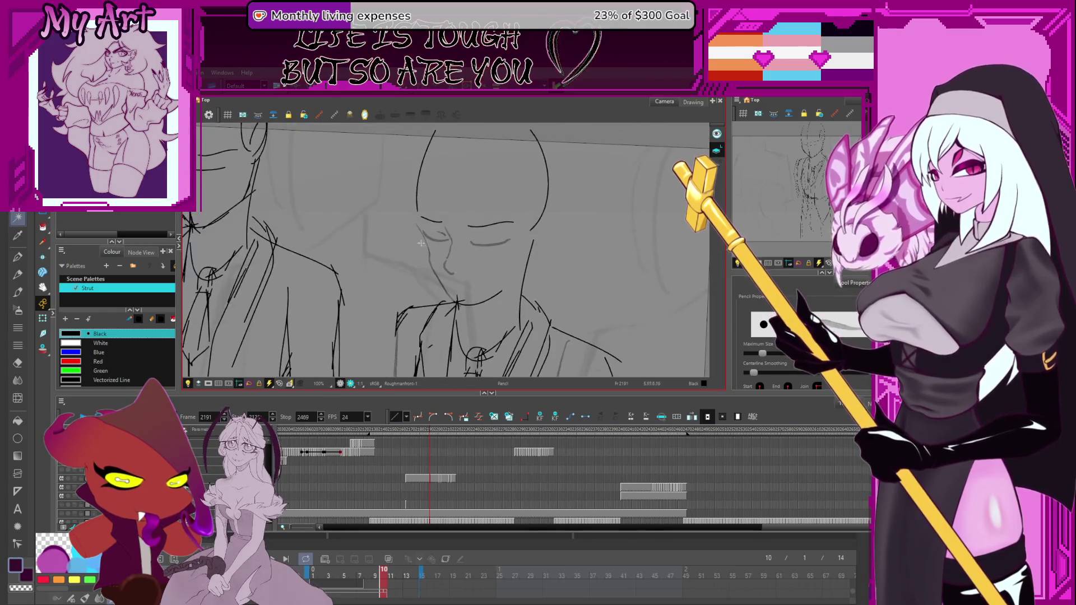
drag(418, 214, 434, 278)
Step: Cut out and remove the dark rough left-cheek stroke with the Cutter
key(ctrl+z)
drag(419, 215, 440, 275)
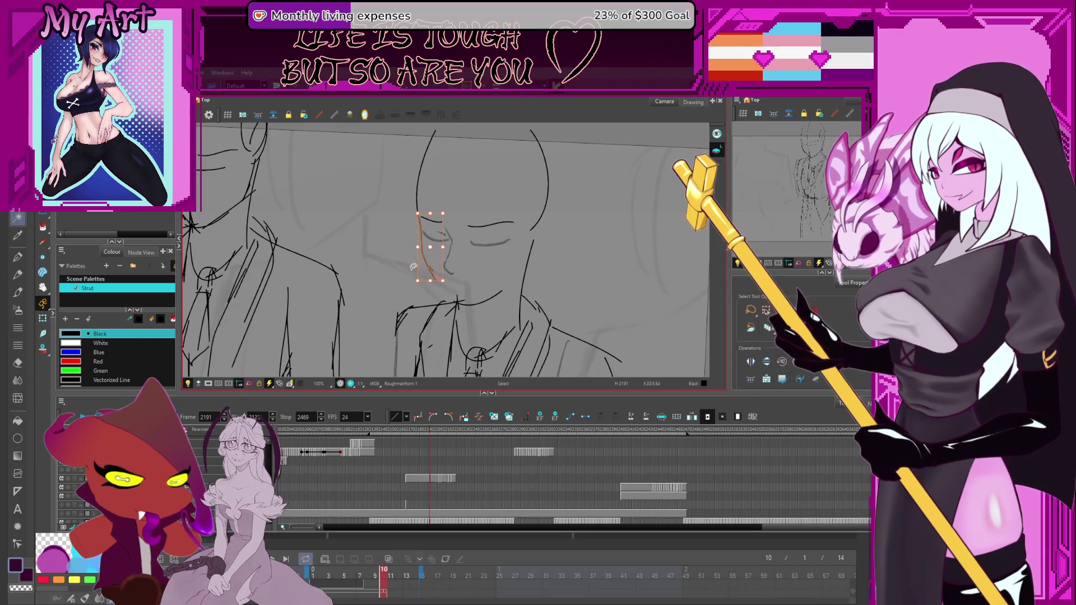
key(alt+t)
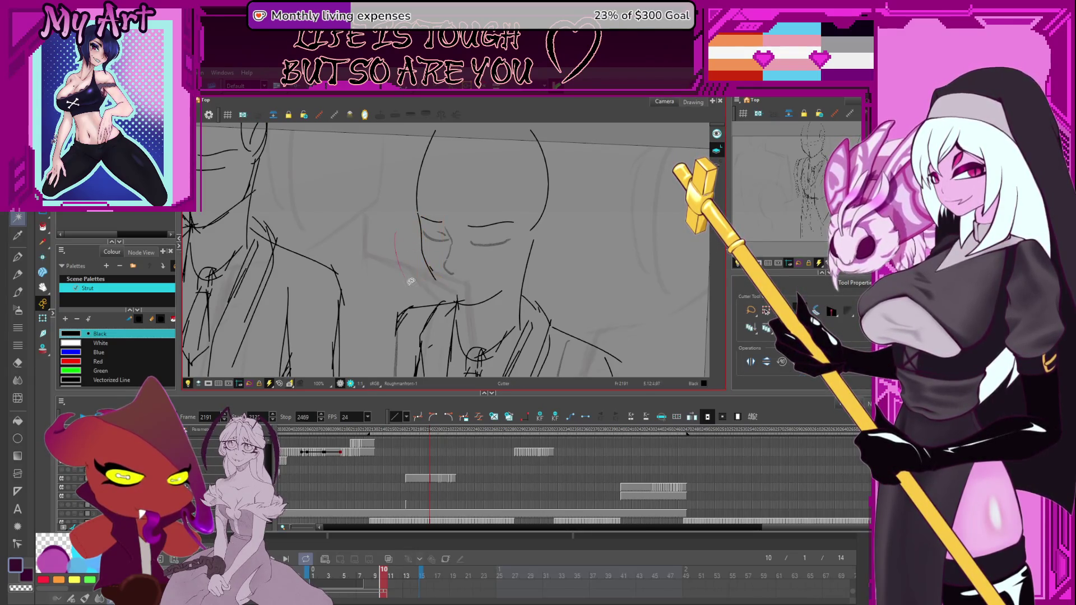
drag(392, 232, 443, 274)
key(Delete)
Step: Redraw the cheek line down toward the chin and add a short right jaw line
key(alt+/)
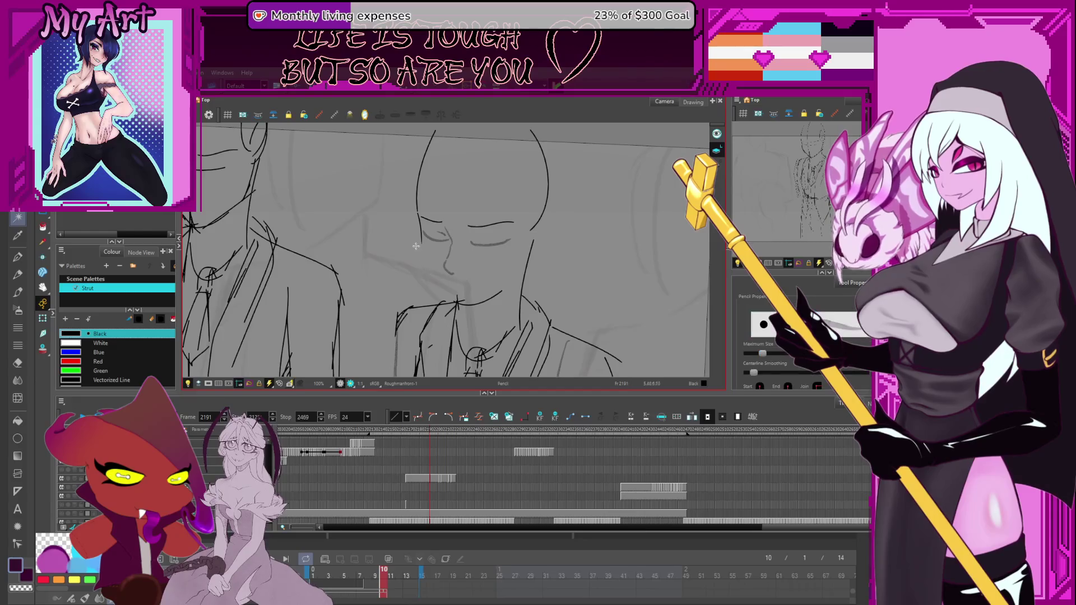
drag(426, 256, 452, 301)
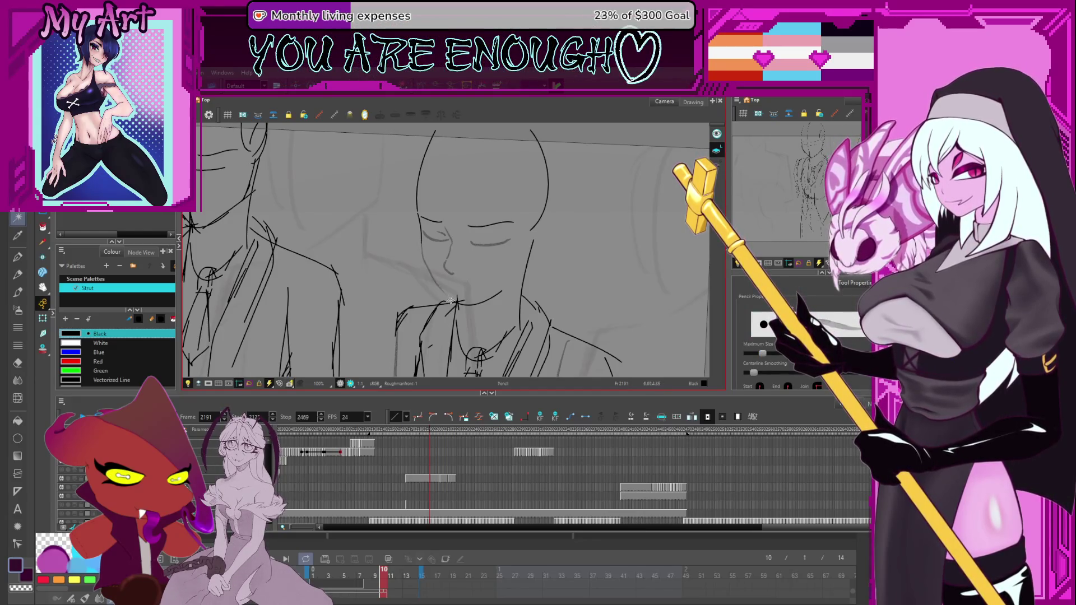
key(ctrl+z)
drag(426, 257, 465, 307)
key(alt+s)
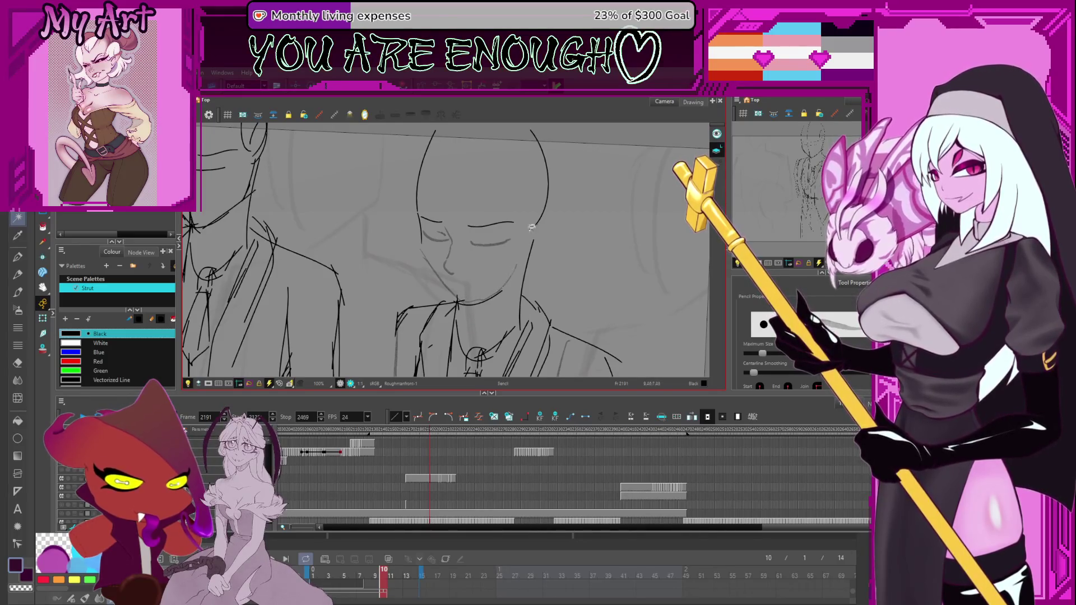
mouse_move(538, 222)
mouse_down()
mouse_move(530, 261)
mouse_move(535, 246)
mouse_up()
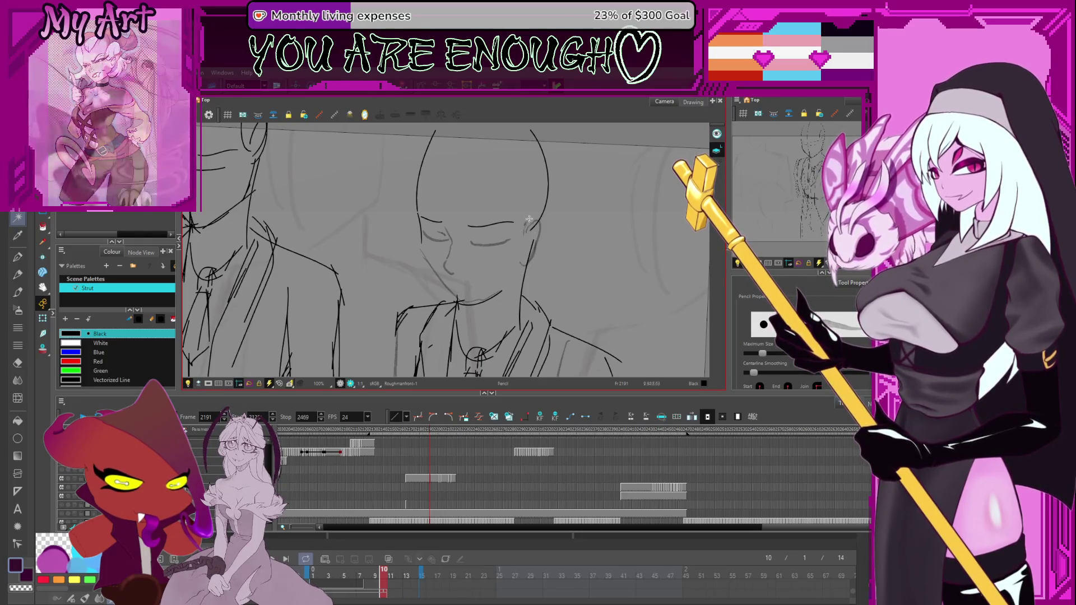
drag(480, 294, 452, 300)
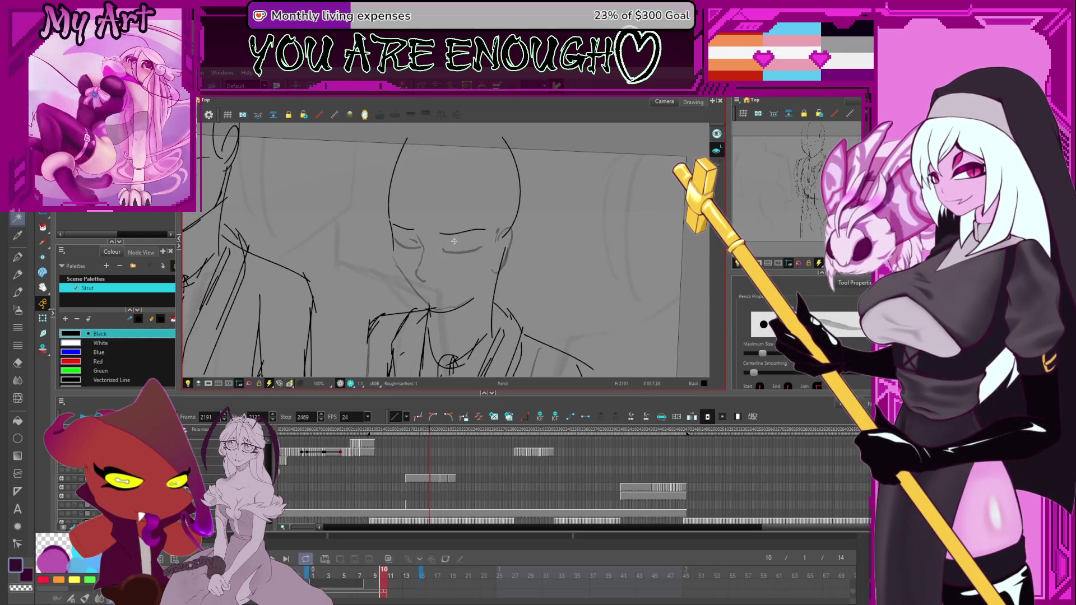
Step: Delete the rough mouth and chin strokes, leaving the eye strokes intact
key(alt+s)
mouse_move(434, 216)
mouse_down()
mouse_move(487, 258)
mouse_move(468, 254)
mouse_up()
click(476, 266)
scroll(479, 269, down, 1)
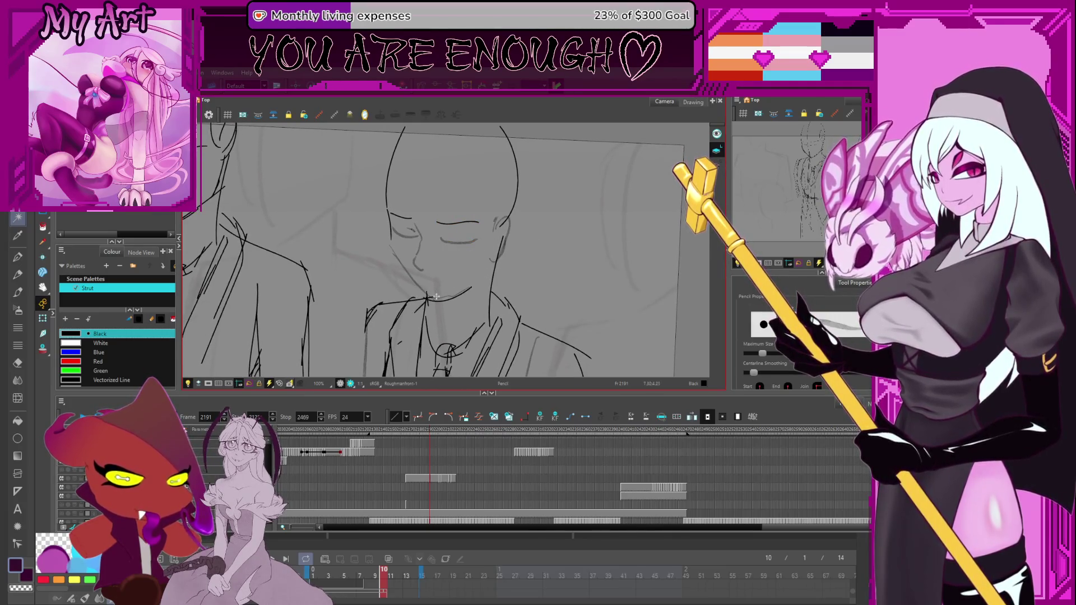
click(467, 282)
key(Delete)
Step: Draw a new short mouth line and connect the chin up to the right jaw
key(alt+slash)
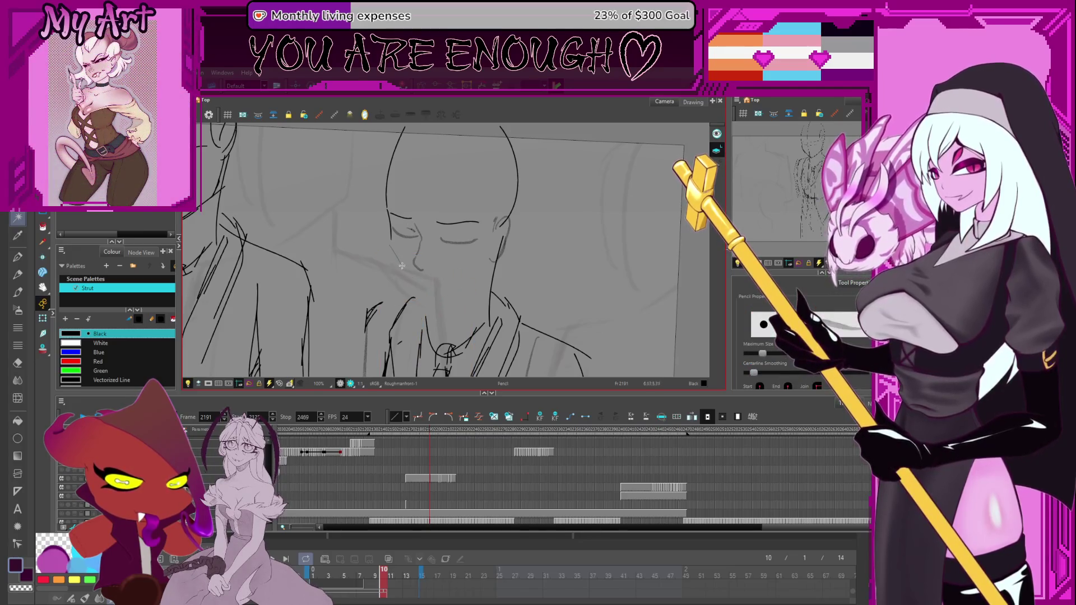
drag(422, 293, 451, 295)
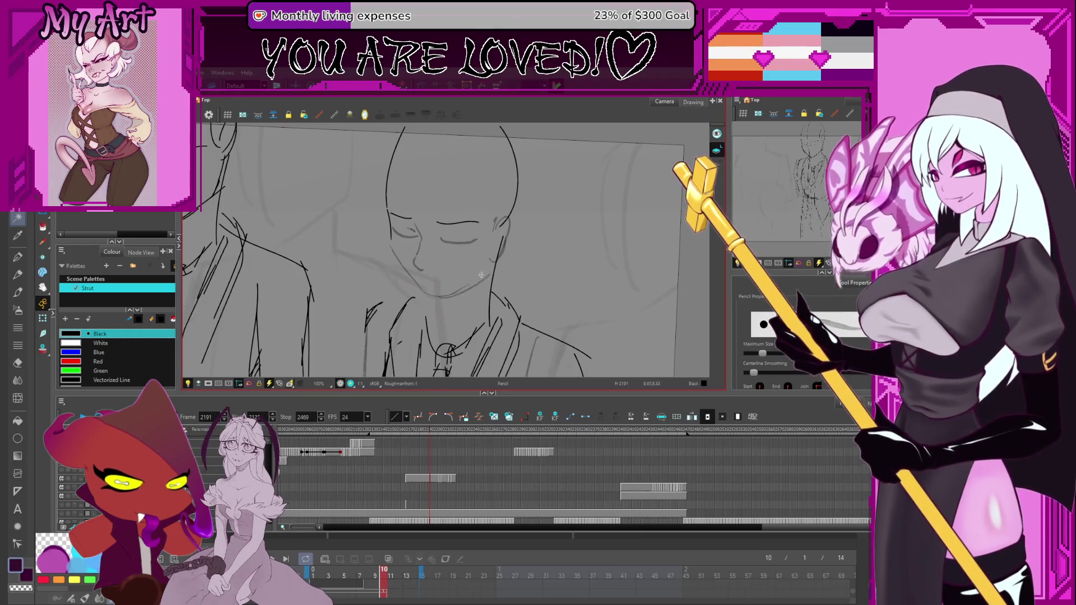
drag(493, 258, 465, 285)
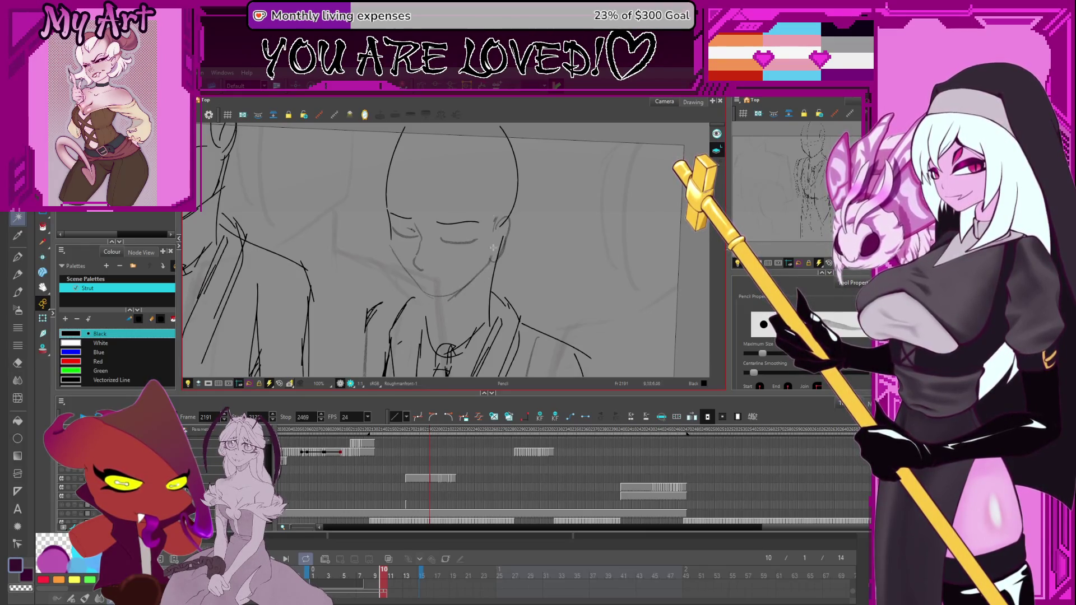
scroll(493, 252, up, 3)
Step: Lasso and delete the left face-outline stroke
key(alt+s)
mouse_move(482, 179)
mouse_down()
mouse_move(370, 209)
mouse_move(435, 241)
mouse_move(449, 231)
mouse_up()
key(Delete)
key(alt+b)
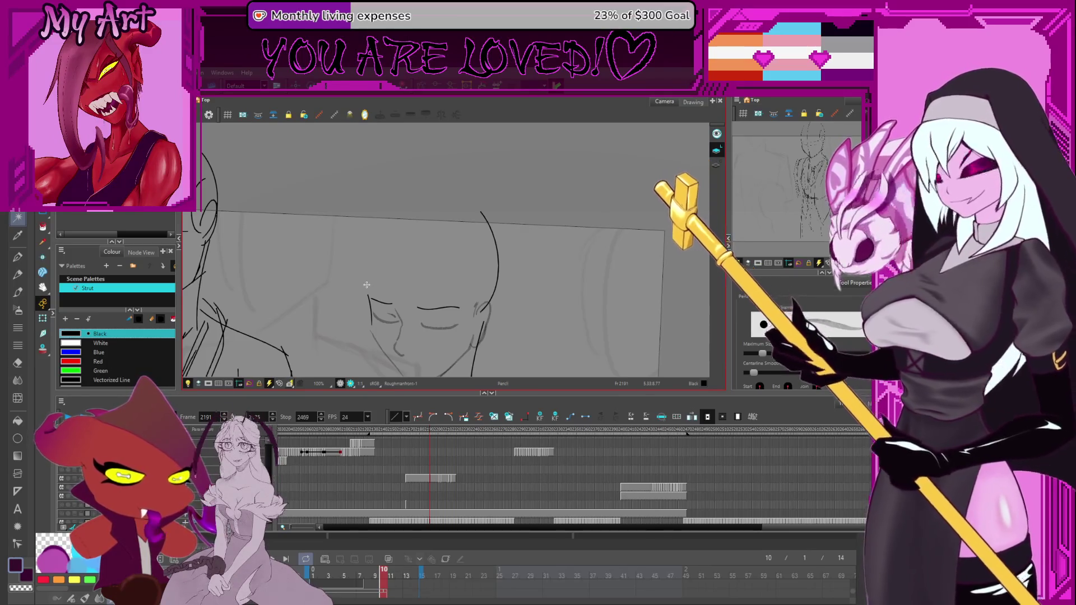
Step: Replace the short stroke beside the left eye with a longer line reaching the eye line
key(alt+s)
click(368, 294)
key(Delete)
key(alt+b)
drag(372, 332, 367, 306)
key(ctrl+z)
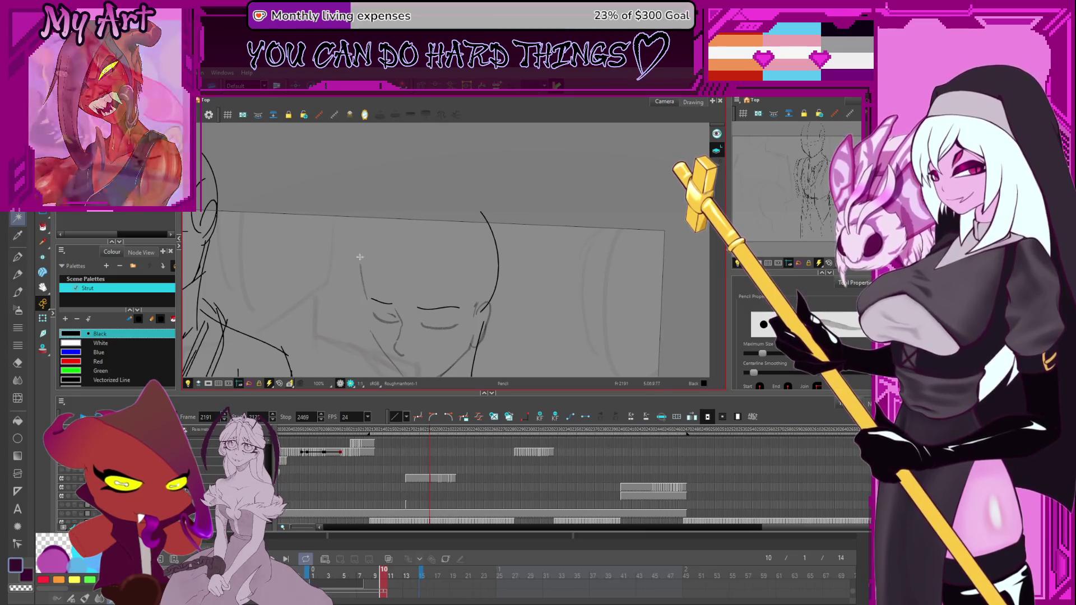
mouse_move(367, 302)
mouse_down()
mouse_move(384, 239)
mouse_move(412, 214)
mouse_up()
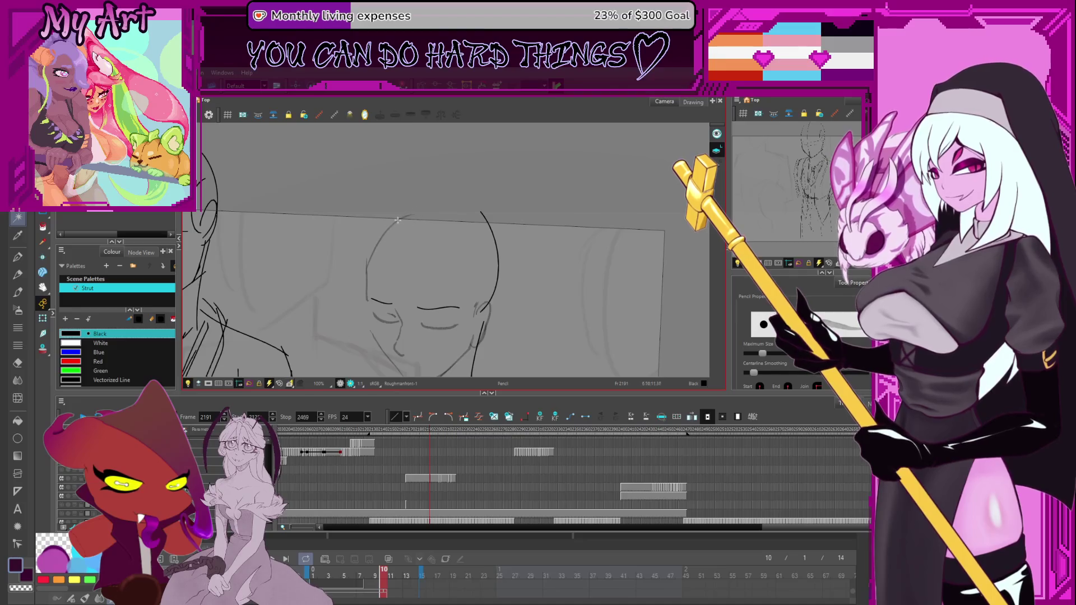
Step: Draw the head outline as one stroke up the right side and over the top
key(ctrl+z)
key(ctrl+z)
key(ctrl+z)
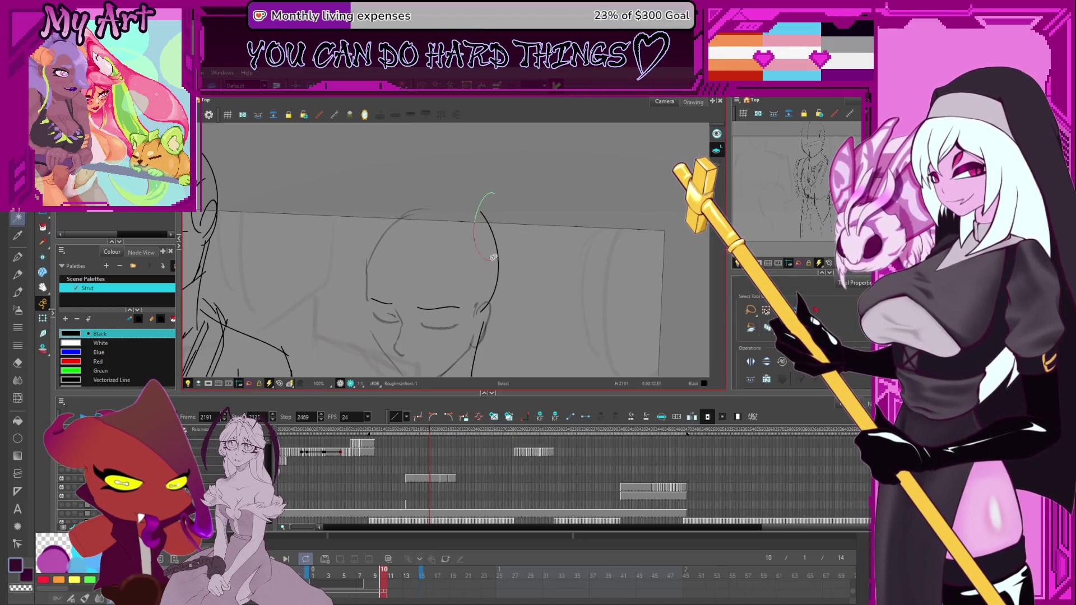
drag(485, 311, 491, 242)
key(ctrl+z)
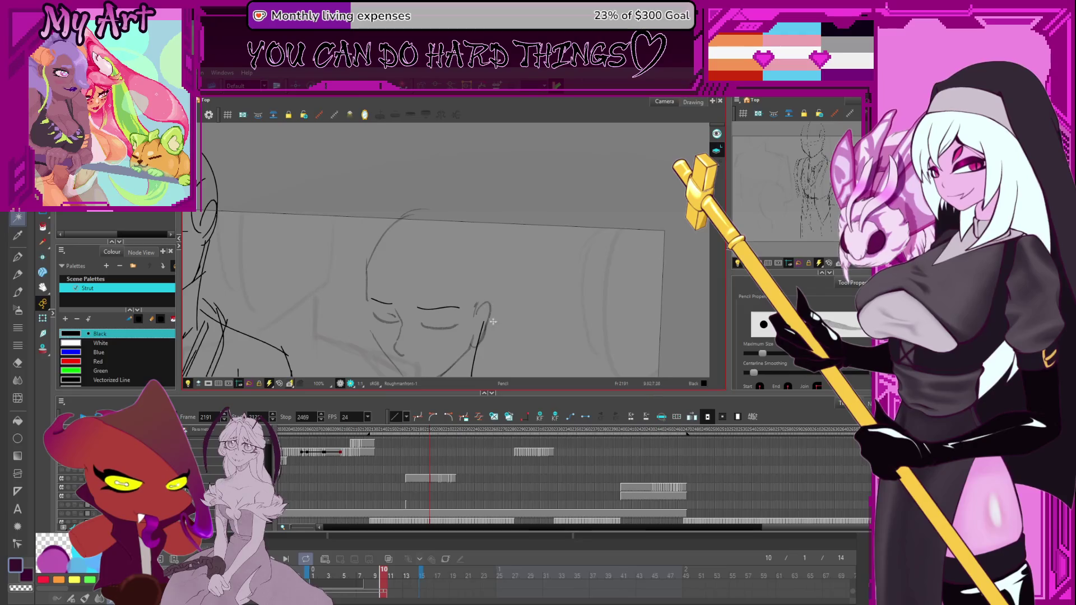
drag(492, 320, 491, 241)
key(ctrl+z)
mouse_move(492, 320)
mouse_down()
mouse_move(501, 275)
mouse_move(443, 208)
mouse_up()
scroll(478, 269, down, 4)
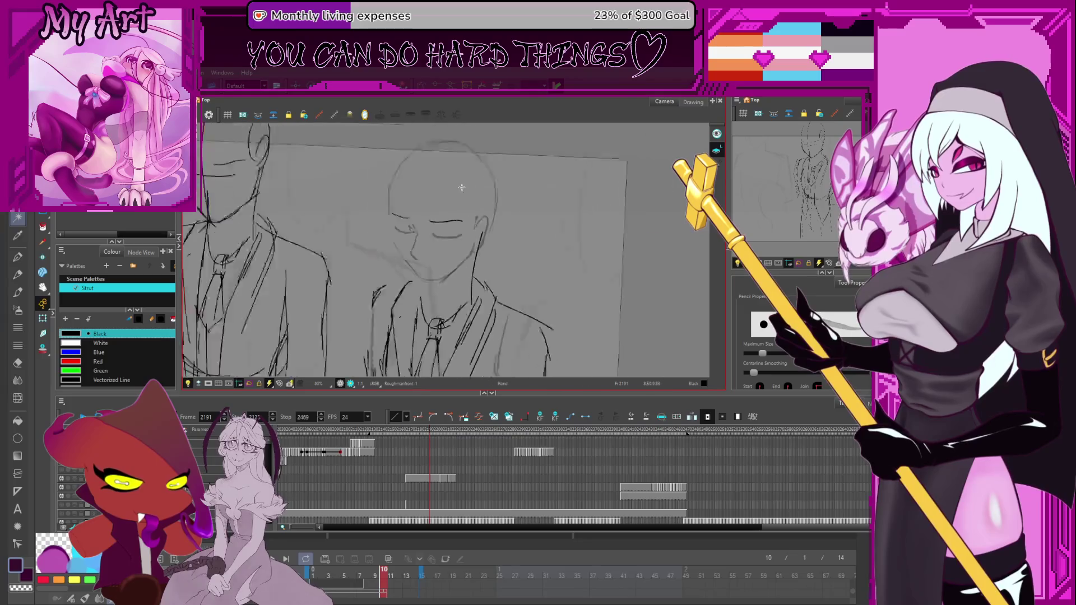
scroll(474, 220, up, 2)
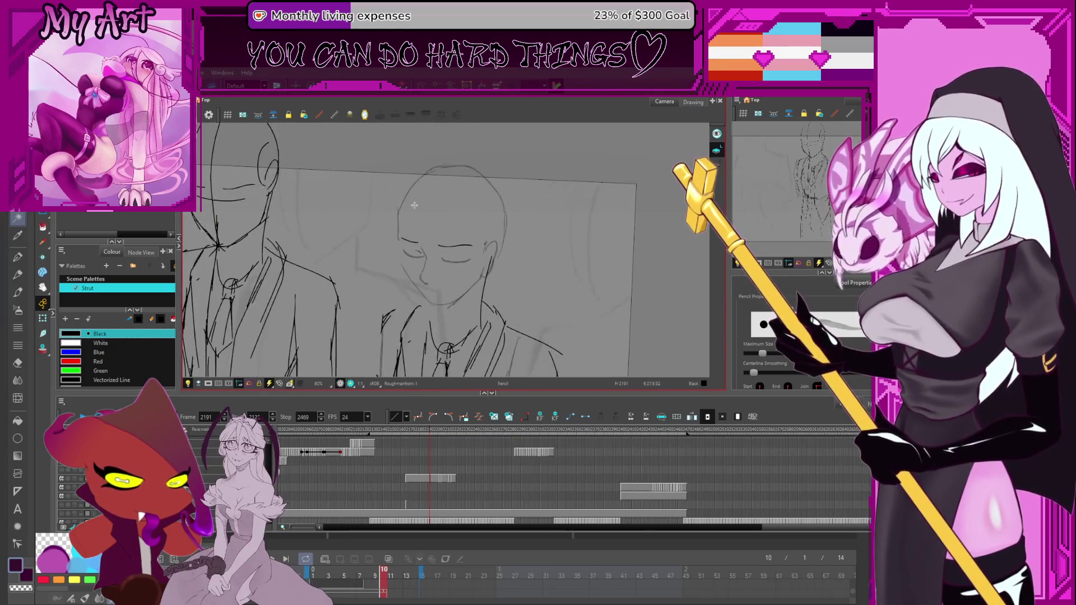
Step: Select and inspect the head outline and the small stroke at the face's left edge
key(alt+s)
drag(435, 154, 430, 156)
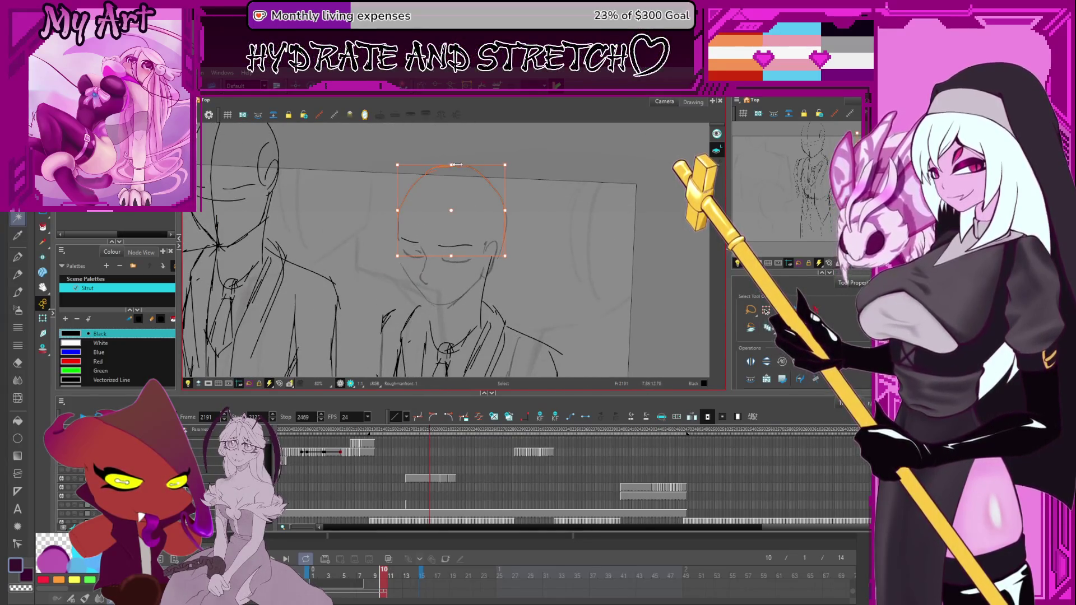
drag(408, 243, 386, 203)
scroll(405, 206, up, 4)
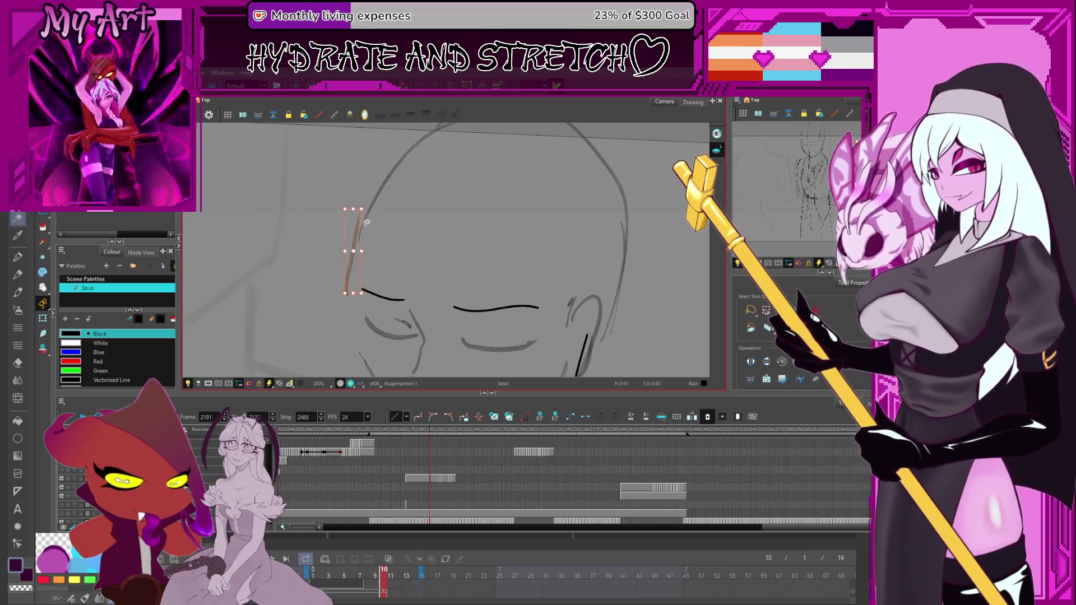
click(435, 229)
scroll(443, 227, down, 3)
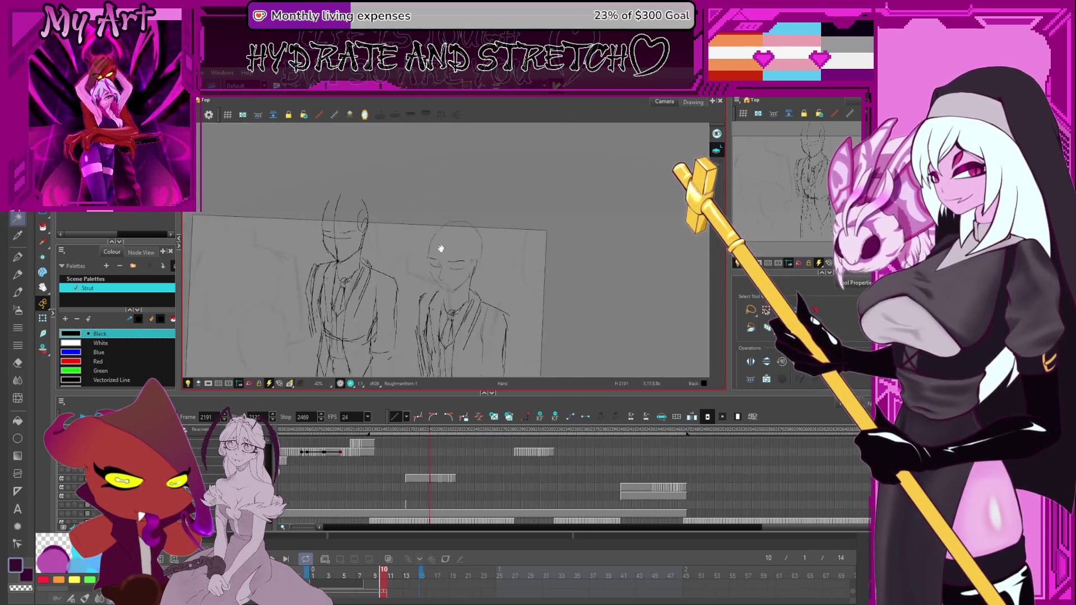
Step: Mirror the view, zoom in, and delete the short stray forehead stroke
key(4)
click(498, 205)
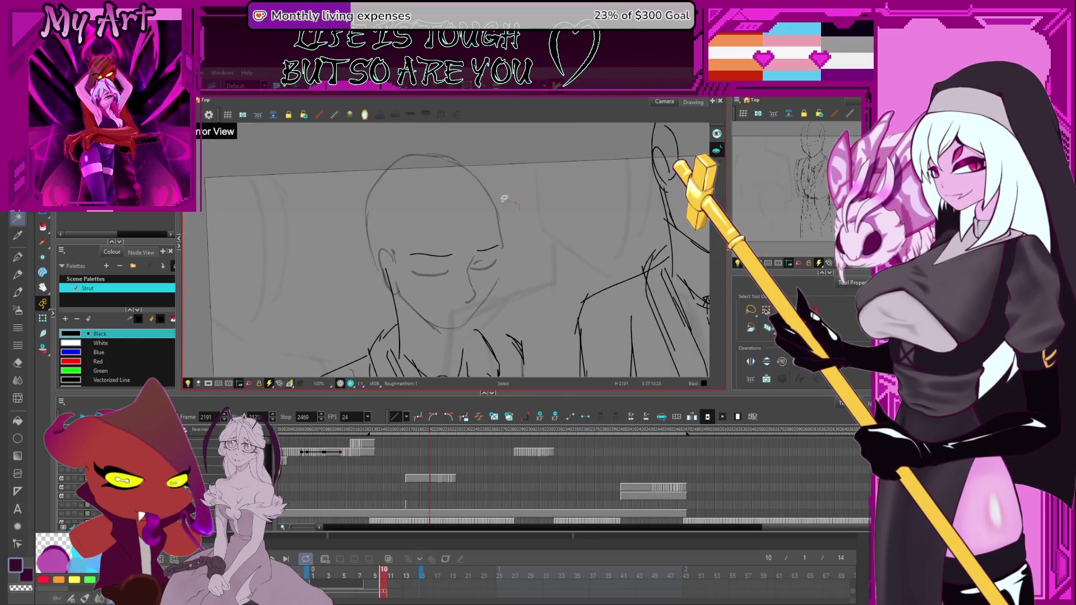
click(496, 208)
key(2)
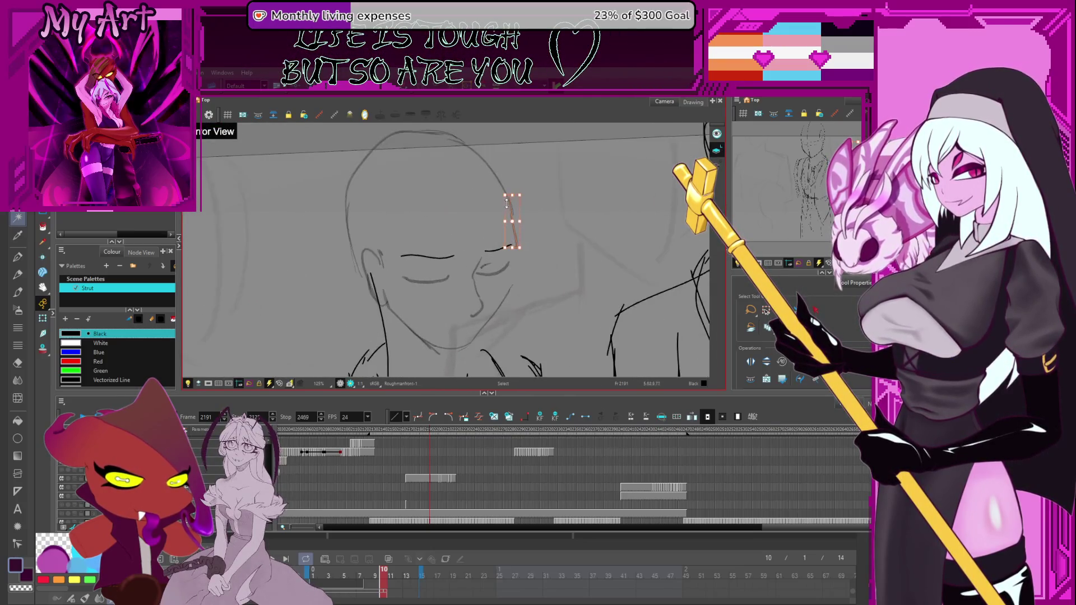
drag(516, 194, 519, 194)
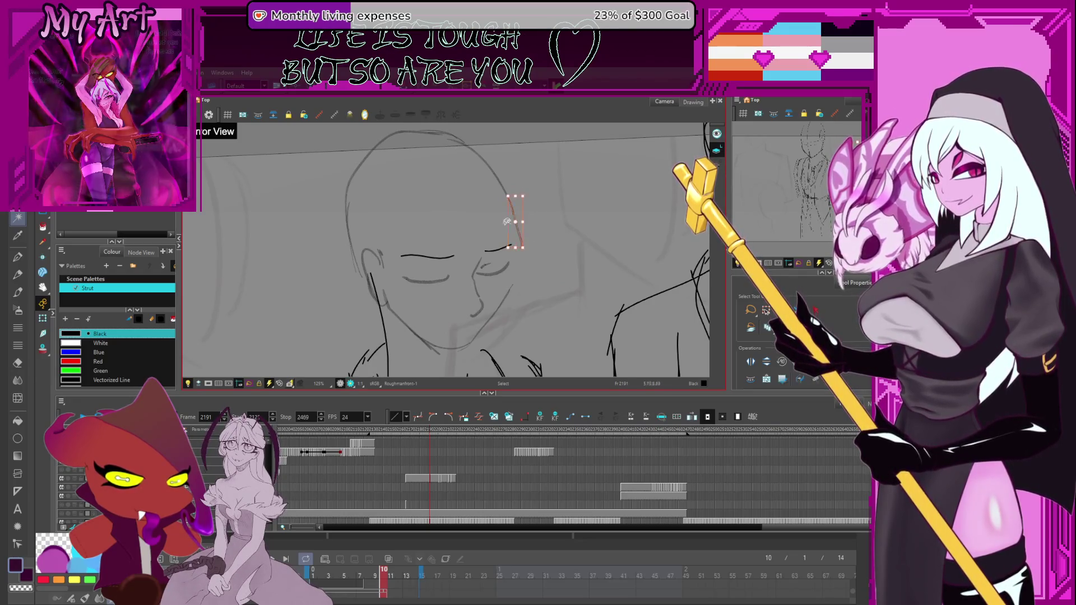
key(Delete)
Step: Extend the right side of the head outline with the Pencil, then reset the view
key(alt+/)
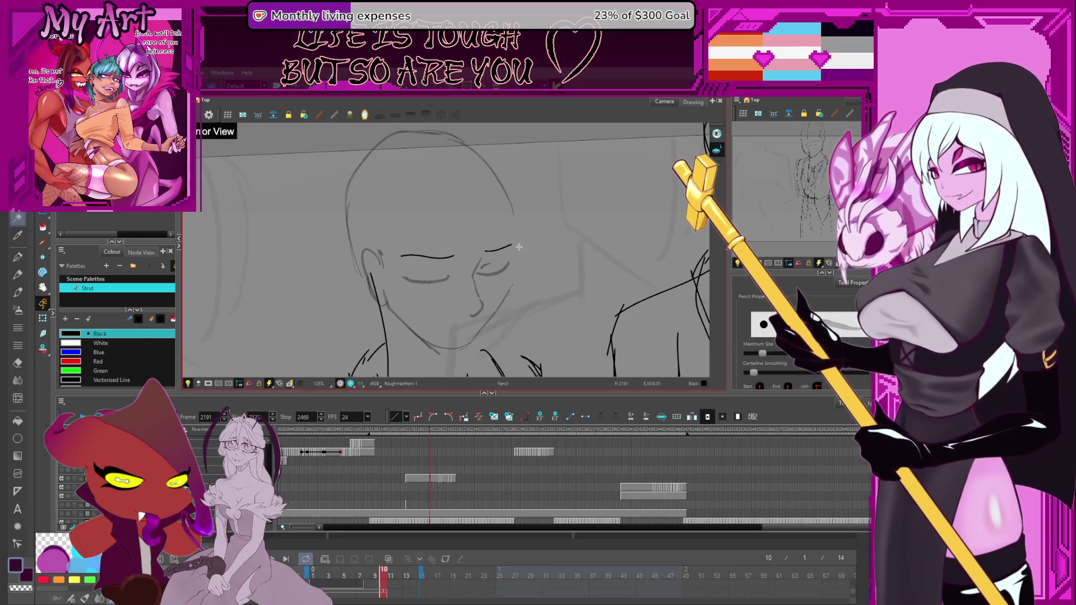
drag(517, 242, 508, 196)
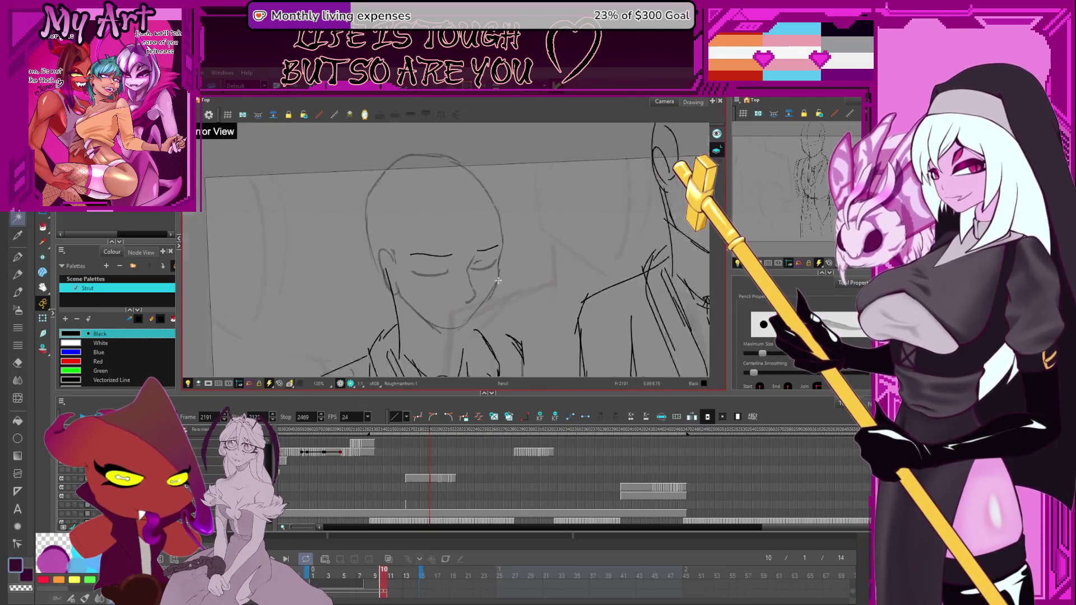
key(shift+m)
scroll(497, 245, down, 3)
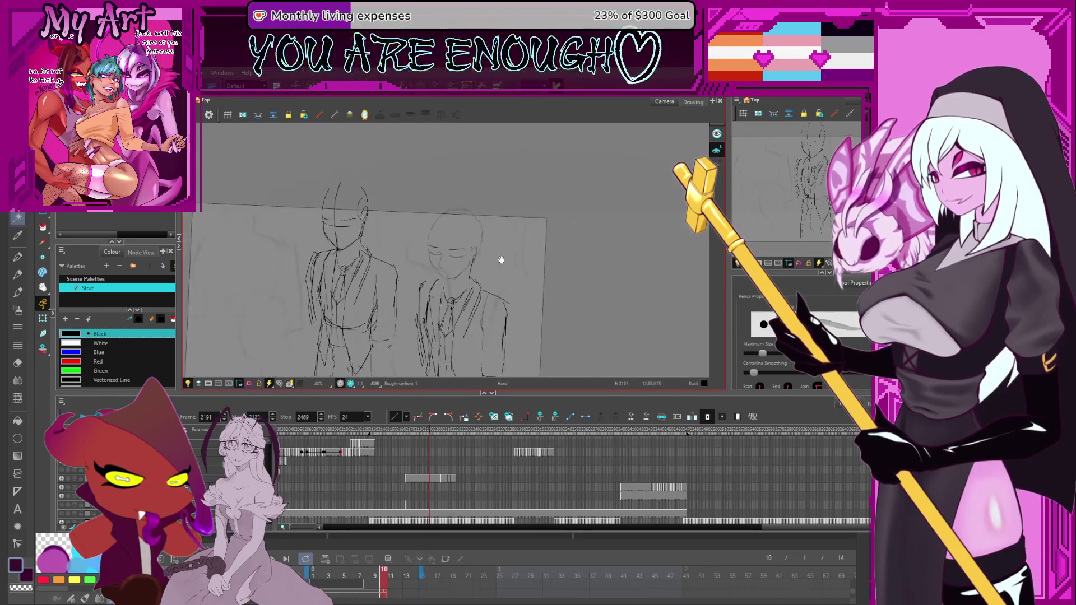
scroll(505, 233, up, 2)
Step: Select the right figure's eye strokes and move them slightly down
key(alt+s)
drag(485, 241, 452, 220)
scroll(447, 221, up, 1)
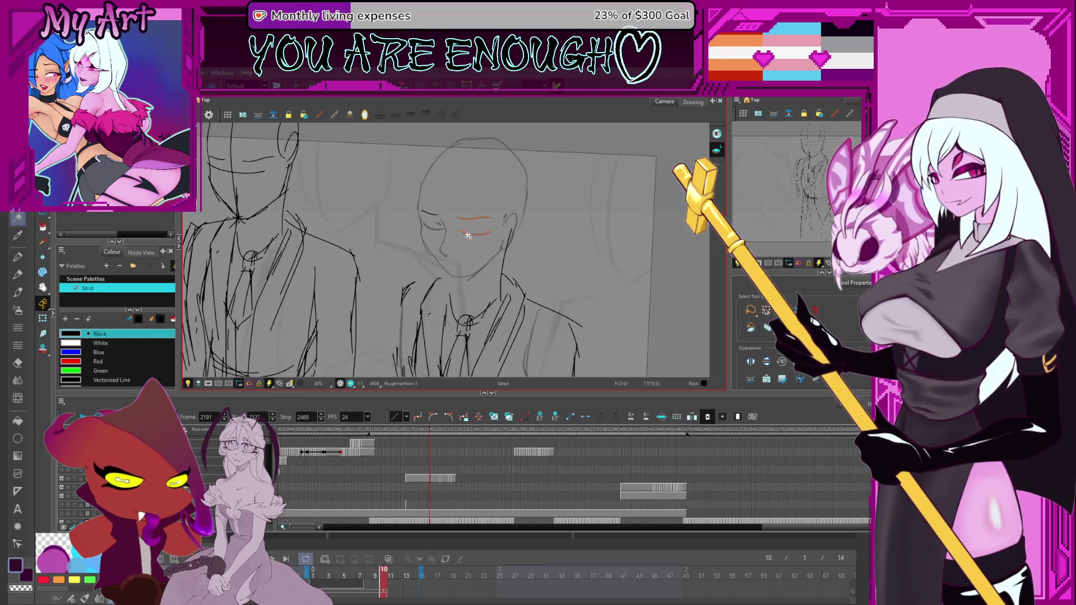
drag(485, 225, 485, 254)
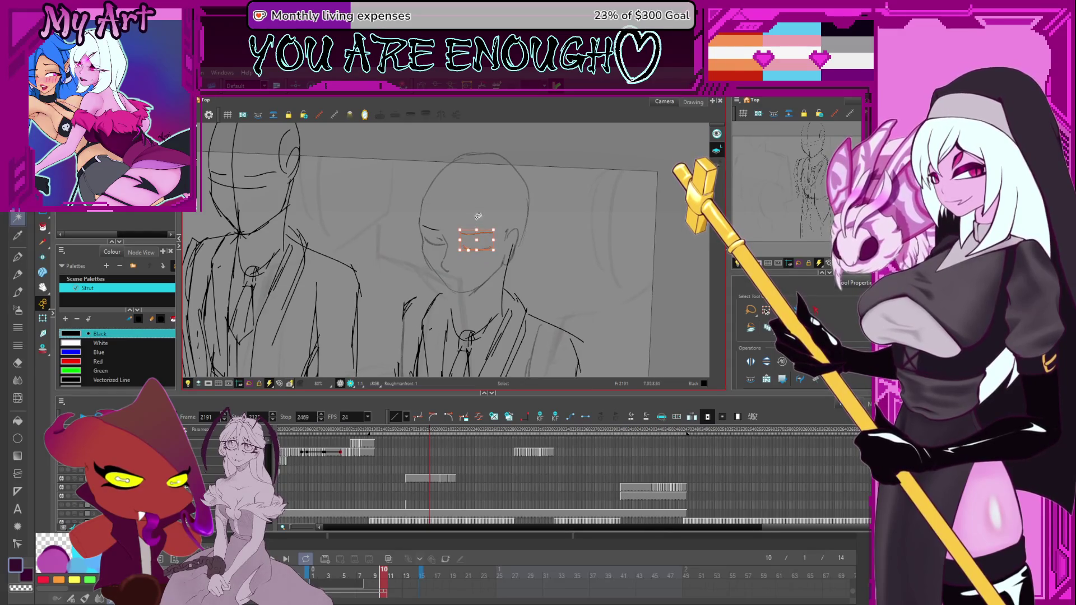
click(450, 271)
click(466, 271)
scroll(476, 224, down, 2)
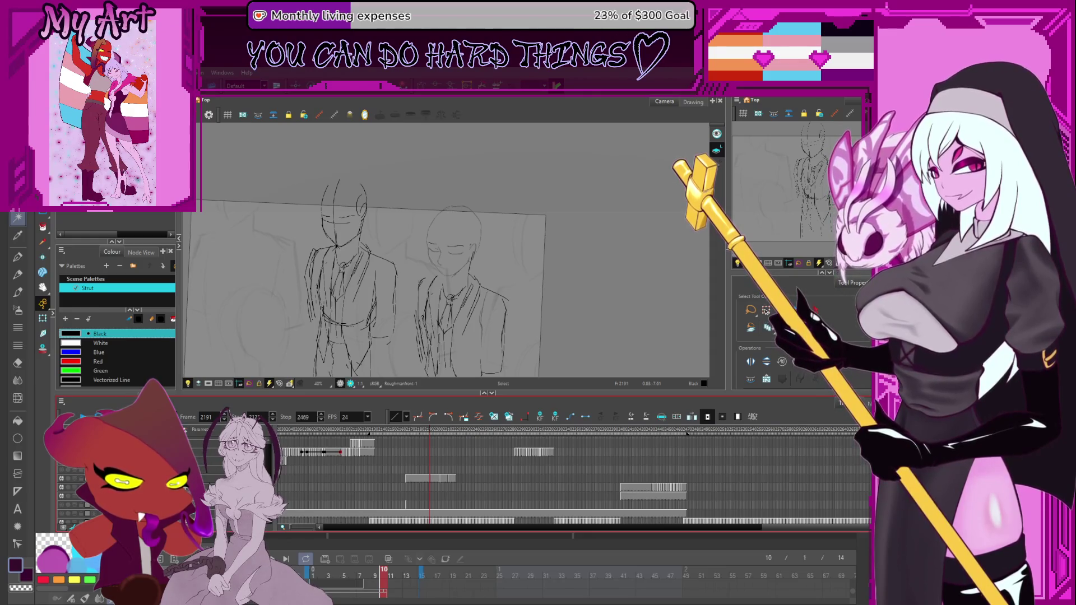
Step: Zoom in on the right figure and select its chin stroke
scroll(449, 255, up, 2)
key(alt+/)
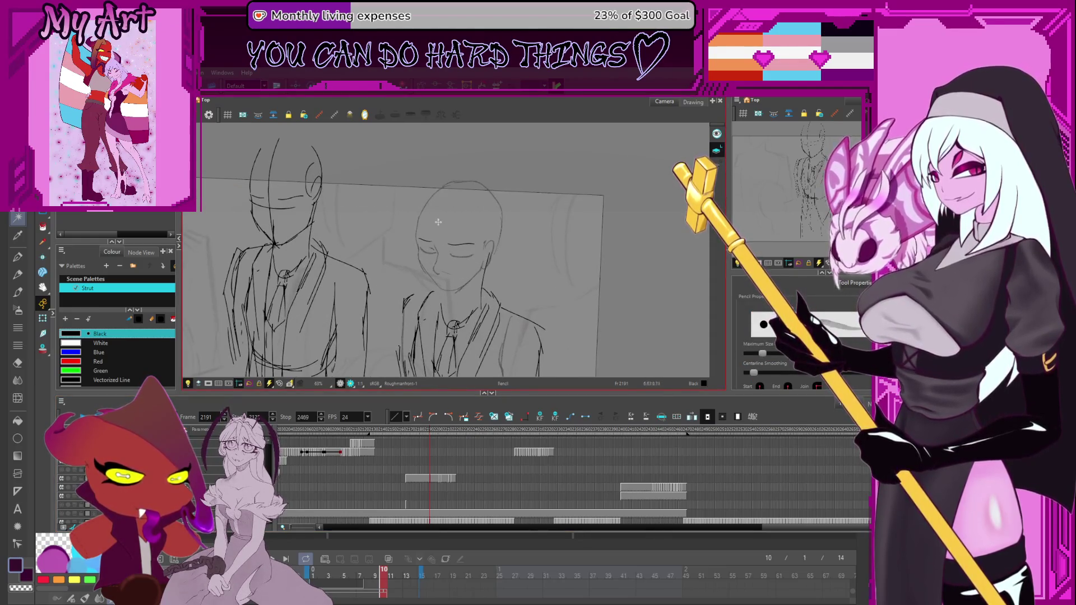
scroll(442, 286, down, 2)
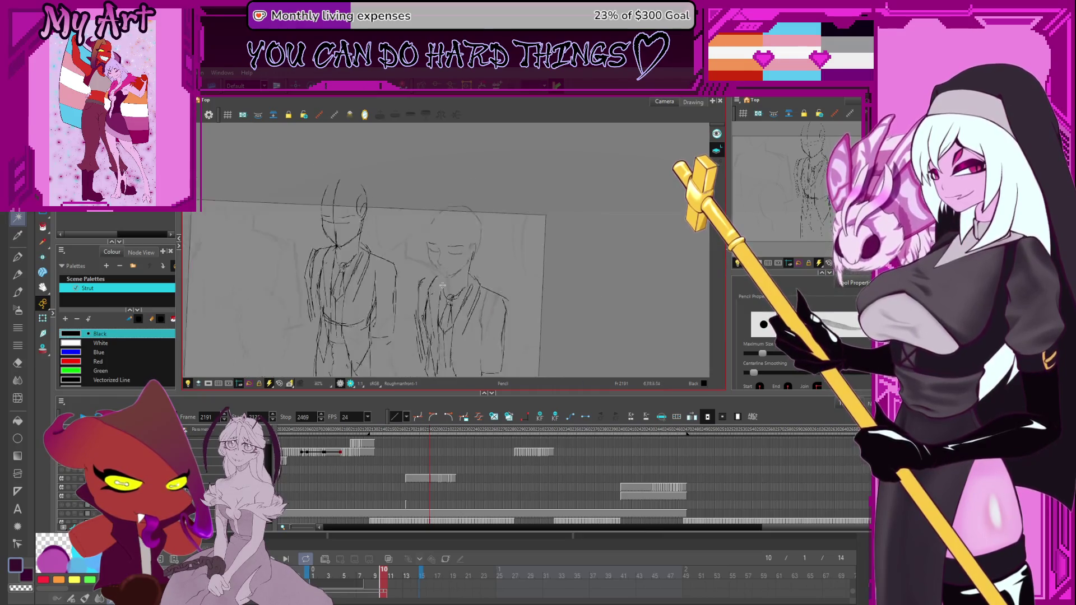
scroll(442, 286, up, 1)
scroll(420, 280, up, 1)
key(alt+s)
click(483, 289)
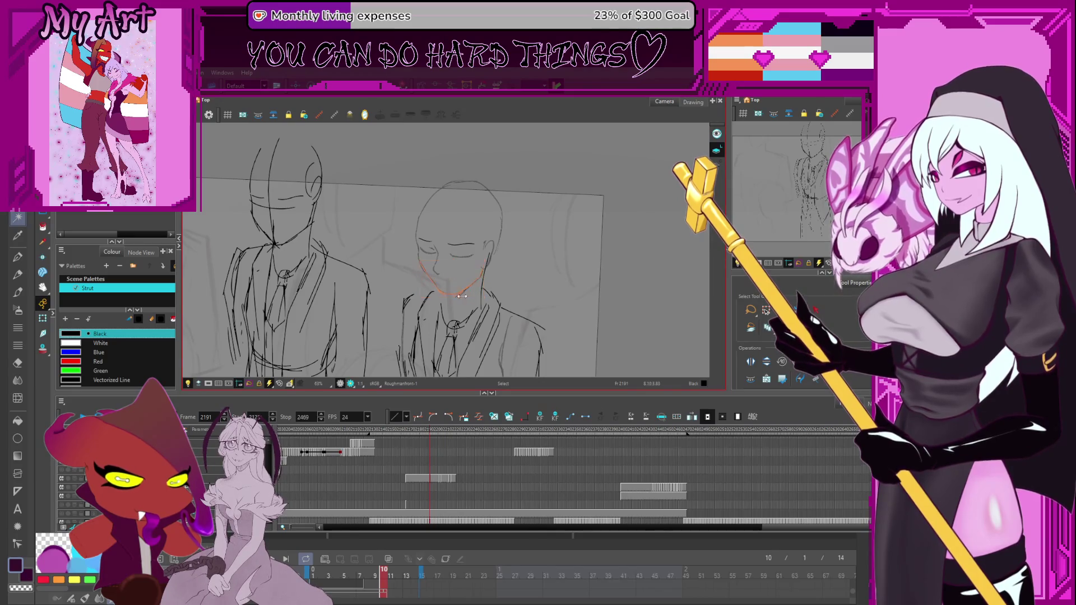
key(alt+p)
Step: With the Pencil active, pan and rotate the view around the chin and jacket
scroll(457, 285, down, 1)
drag(458, 285, 443, 223)
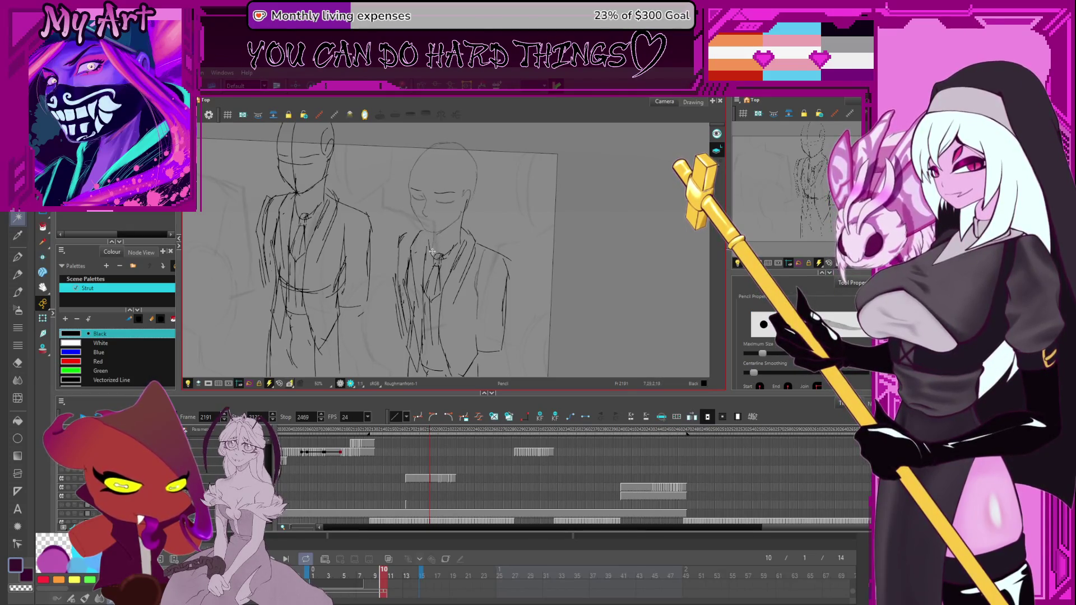
scroll(434, 250, up, 1)
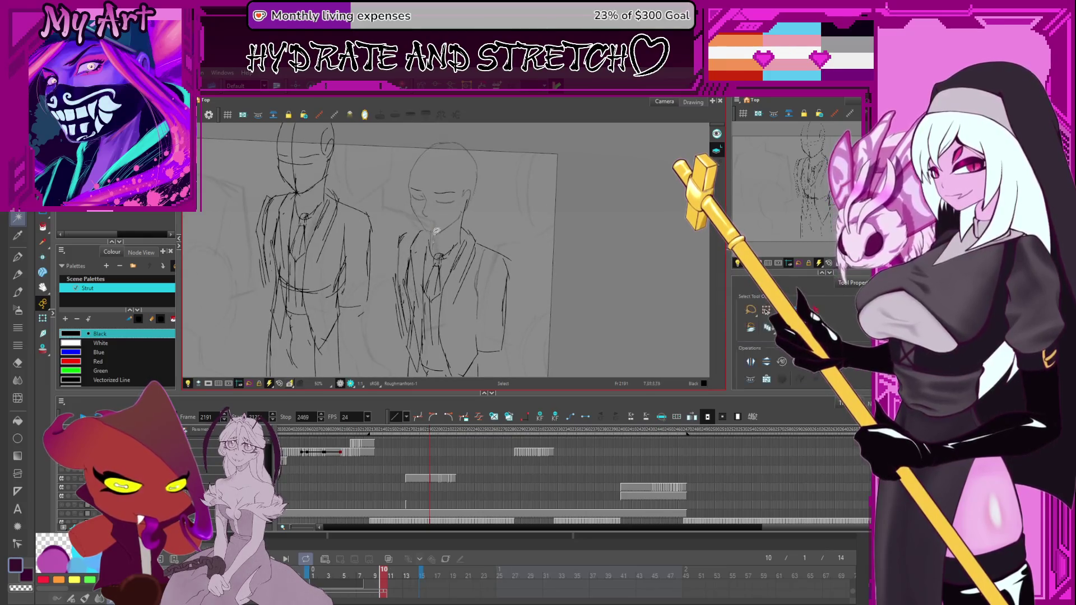
key(alt+slash)
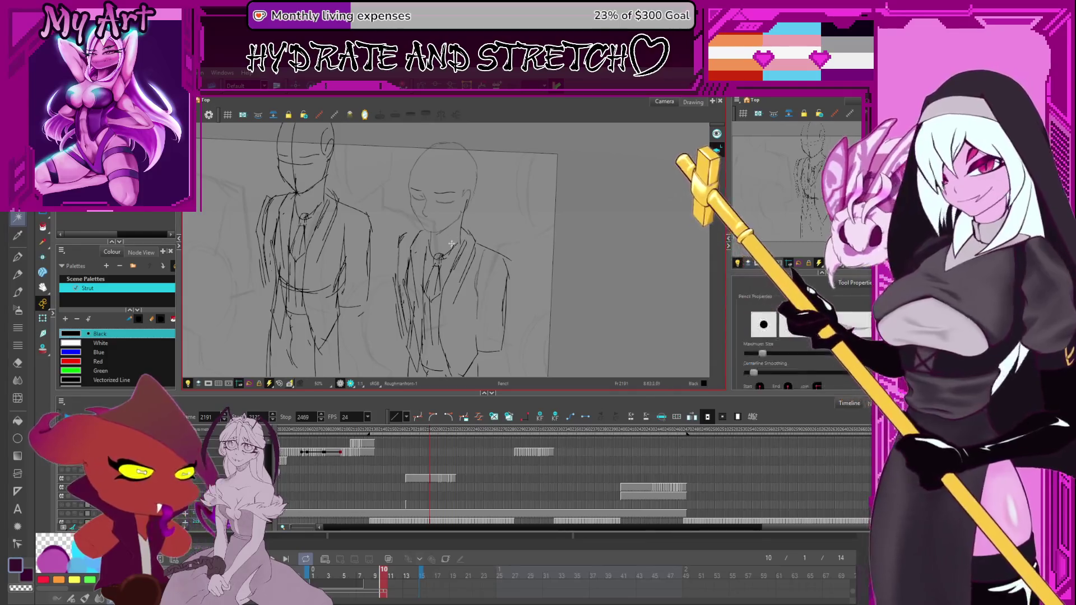
scroll(448, 250, up, 1)
scroll(450, 255, down, 2)
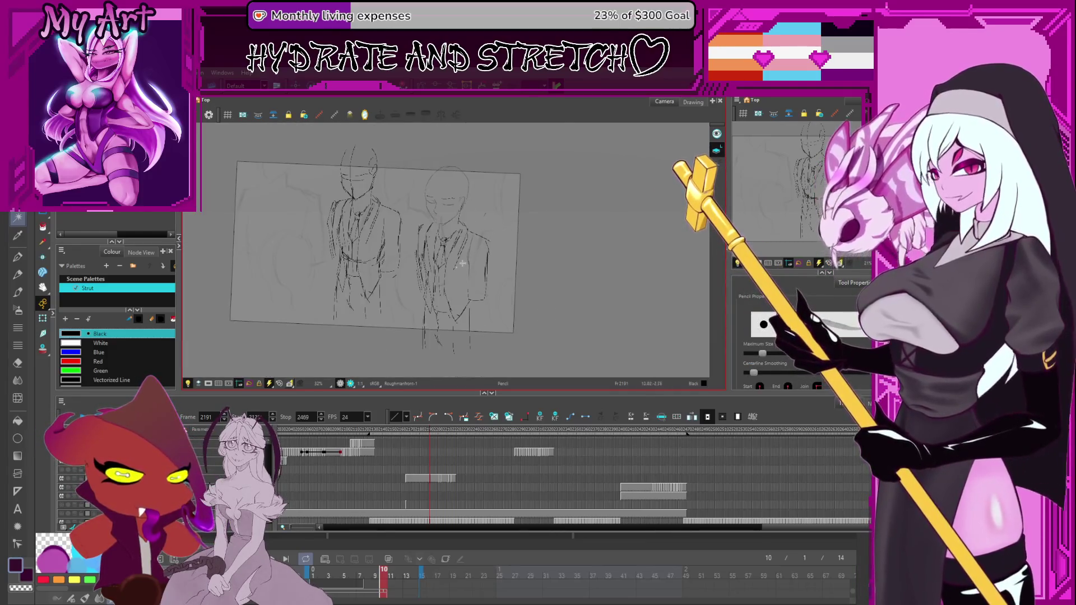
scroll(452, 265, up, 2)
drag(453, 265, 454, 268)
scroll(455, 271, down, 2)
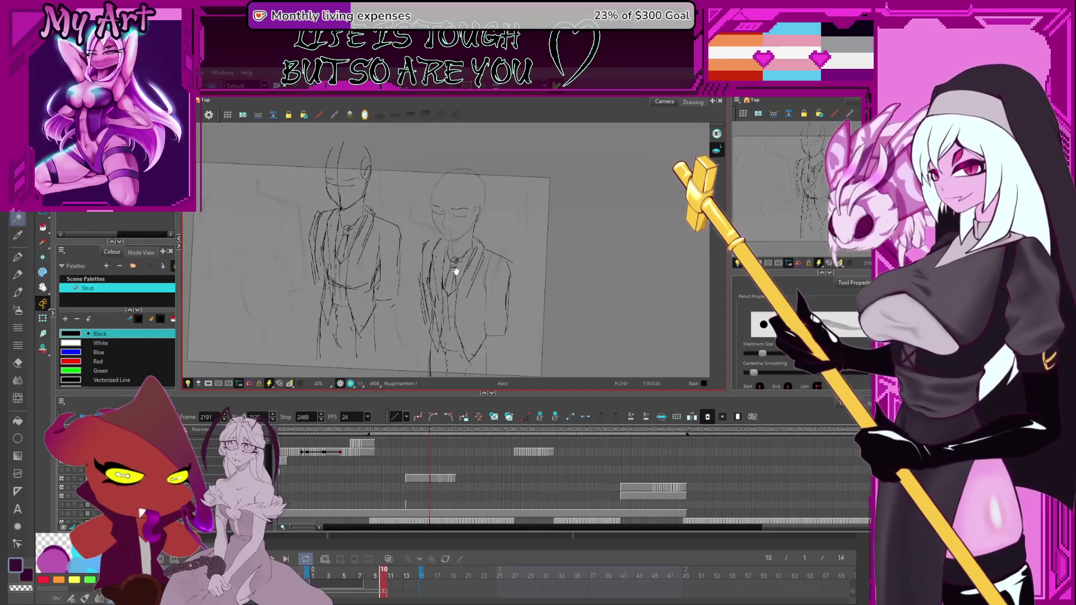
drag(461, 214, 471, 218)
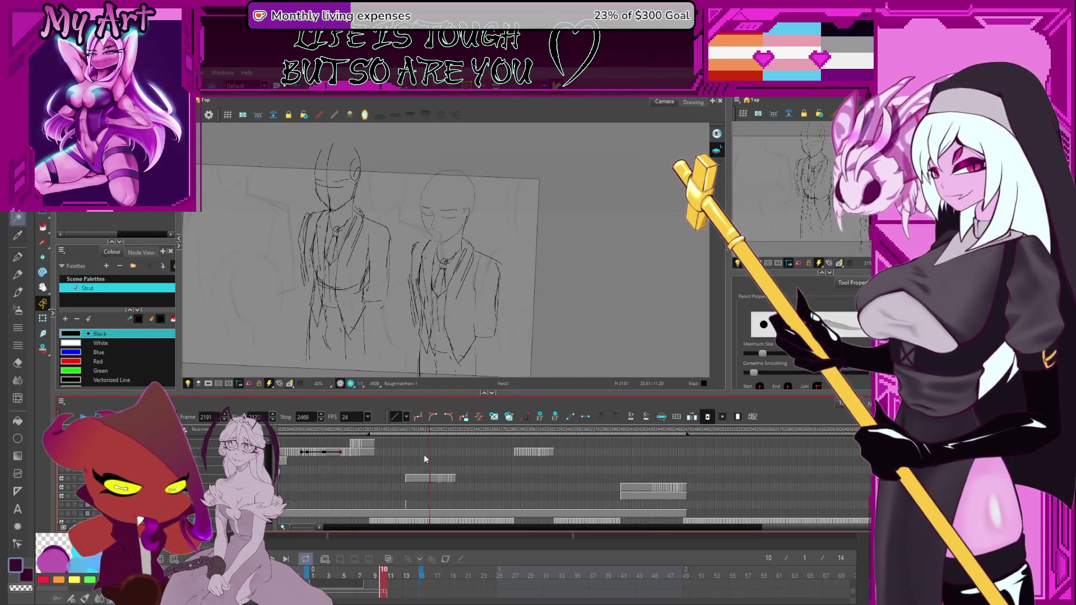
scroll(430, 460, up, 3)
Step: Select an empty cell on the Finger layer in the Timeline
scroll(432, 463, down, 2)
scroll(432, 456, up, 2)
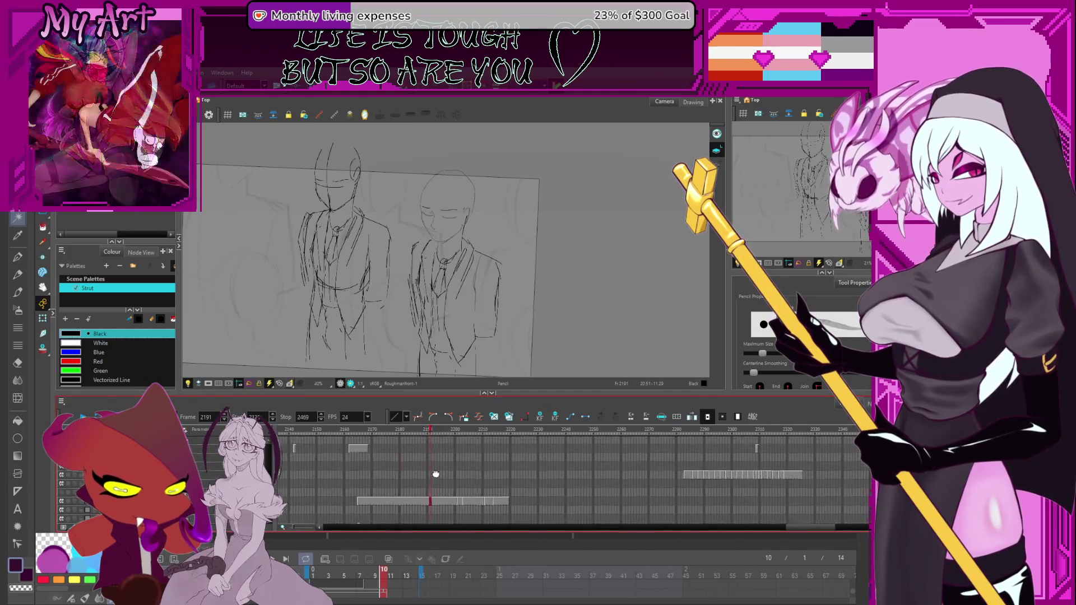
drag(454, 331, 459, 321)
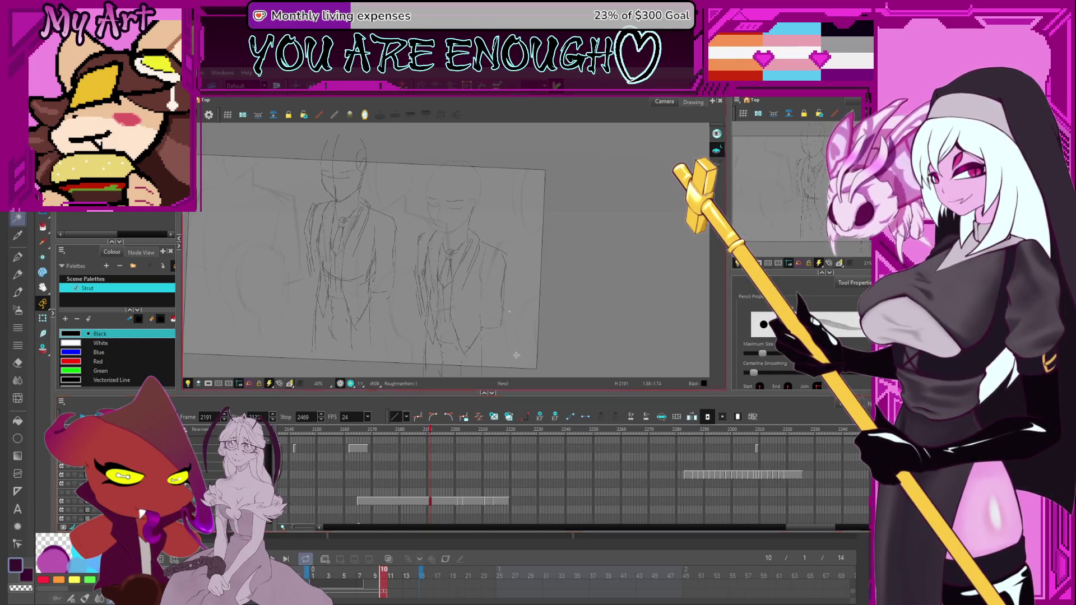
click(432, 474)
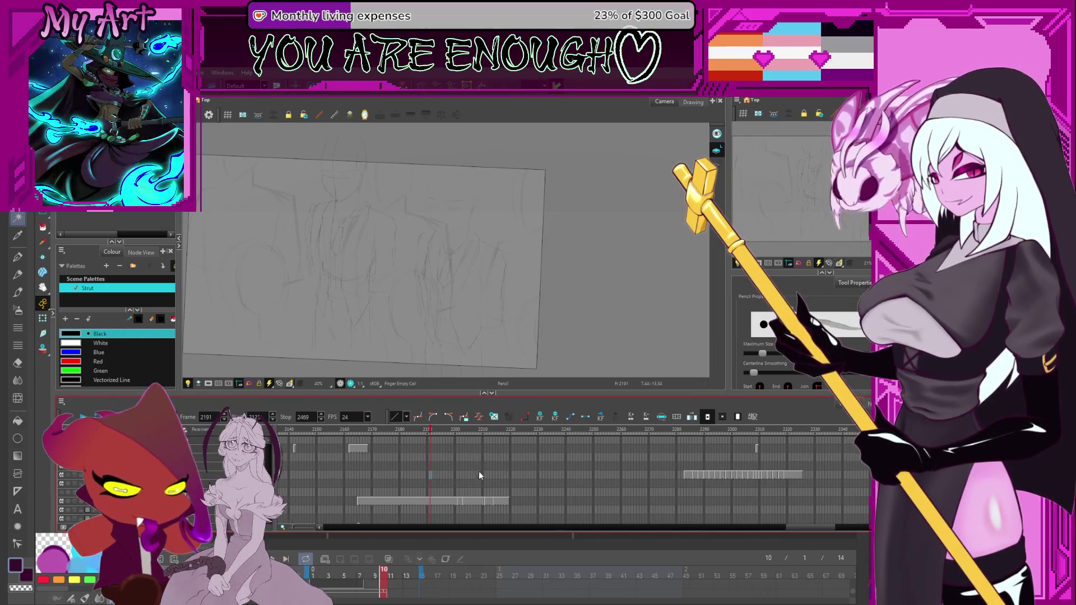
Step: Check frames 2190, 2288 and 2198, then return to frame 2190 on the Finger layer
scroll(479, 474, up, 5)
scroll(479, 481, down, 5)
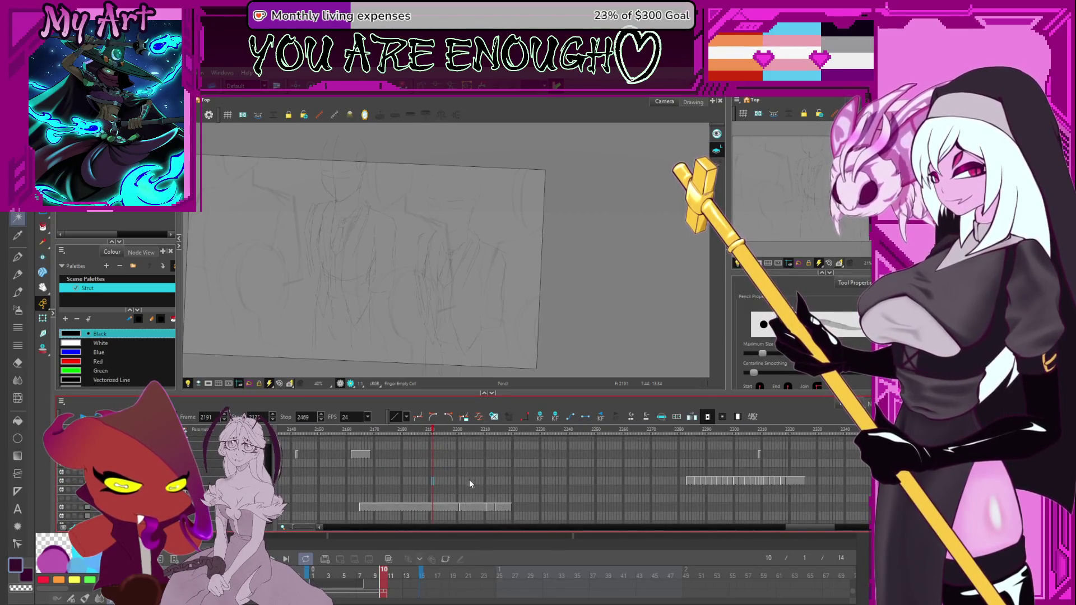
click(429, 454)
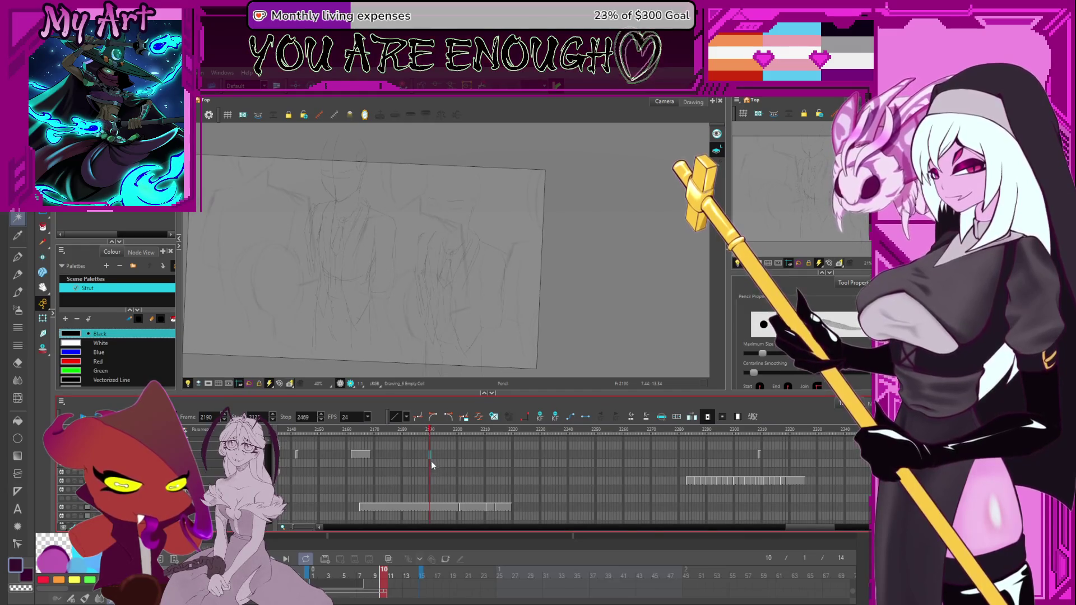
click(700, 479)
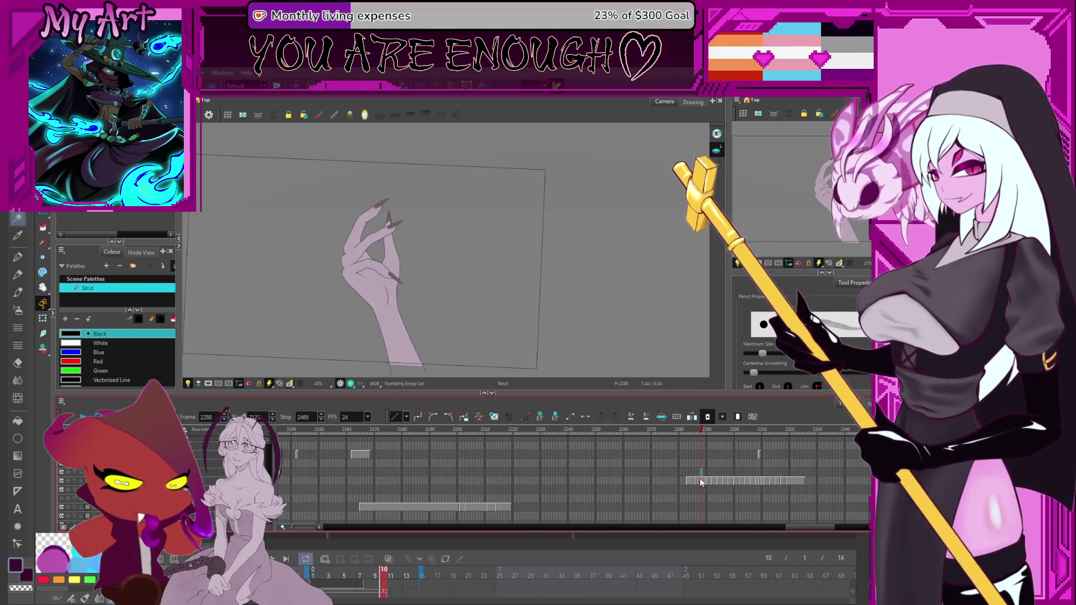
click(452, 480)
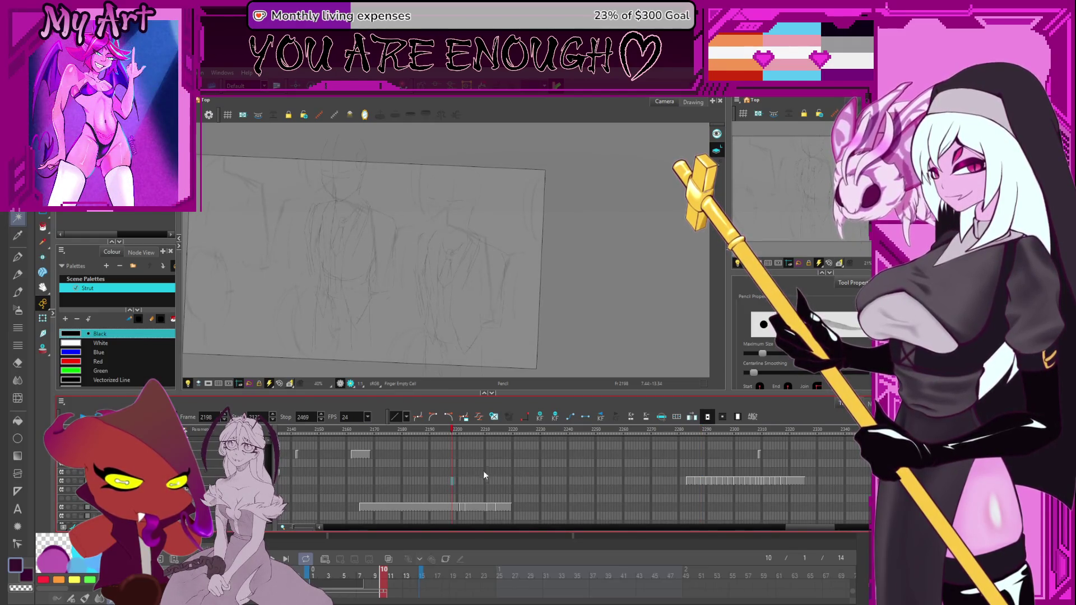
click(429, 481)
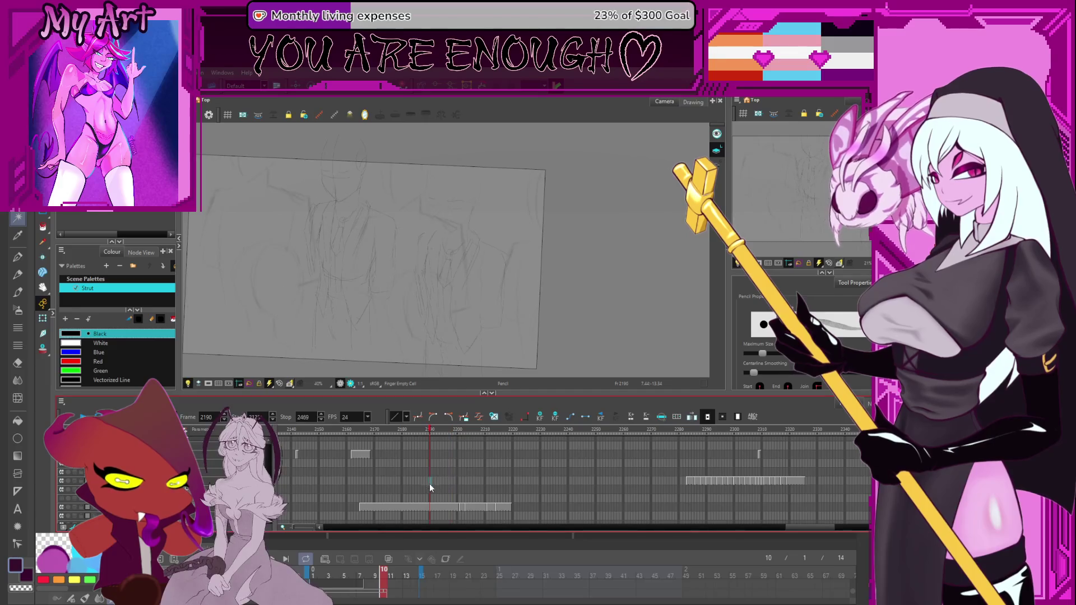
scroll(437, 263, up, 1)
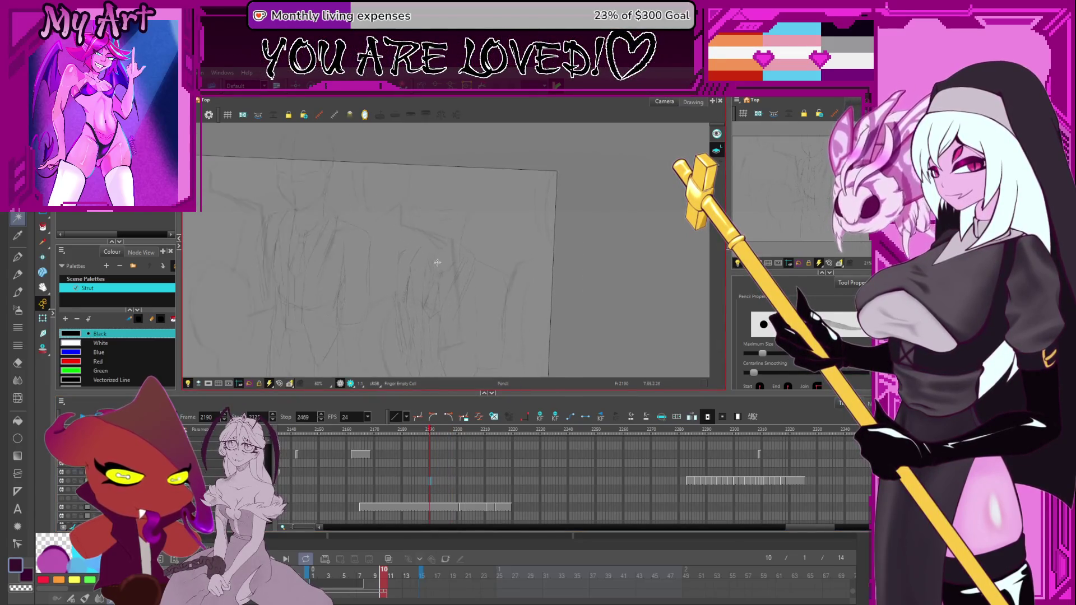
Step: Rotate the view slightly and choose the Pencil 2 preset
scroll(437, 263, up, 2)
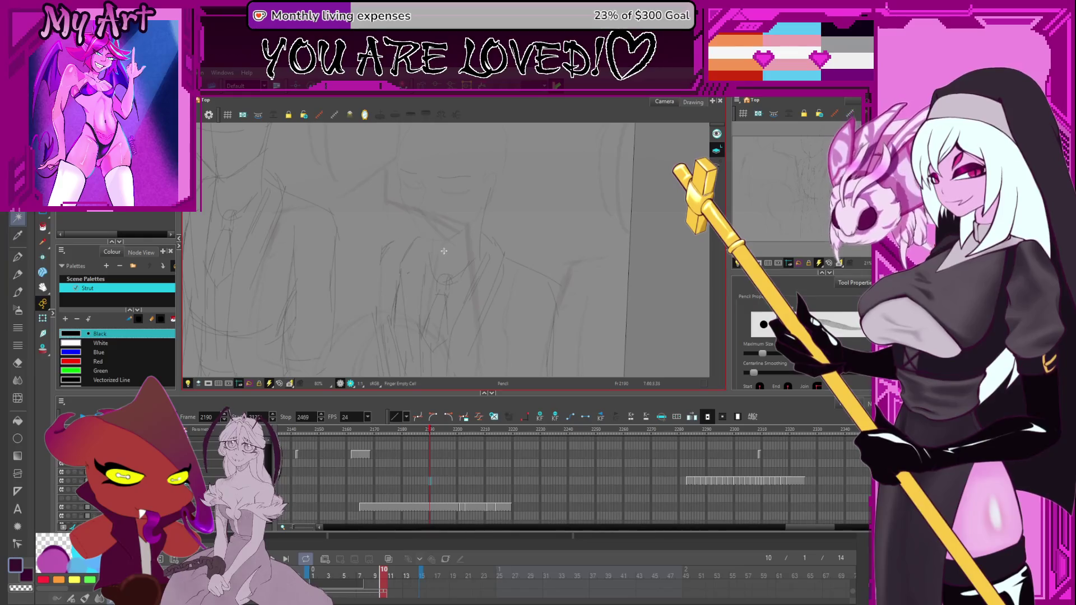
key(alt+t)
mouse_move(456, 240)
mouse_down()
mouse_move(443, 296)
mouse_move(461, 282)
mouse_up()
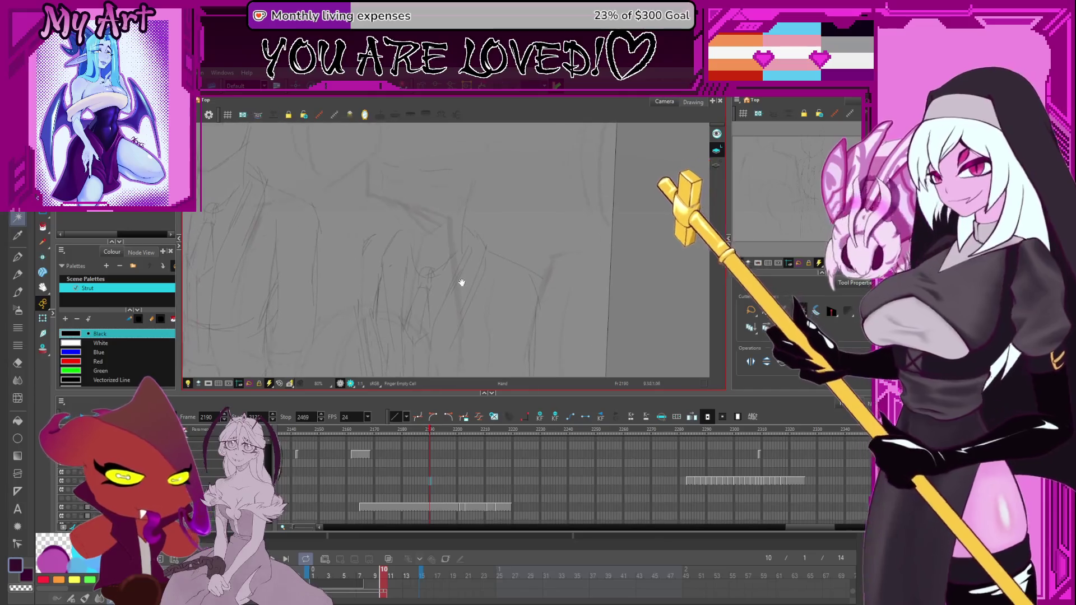
key(alt+b)
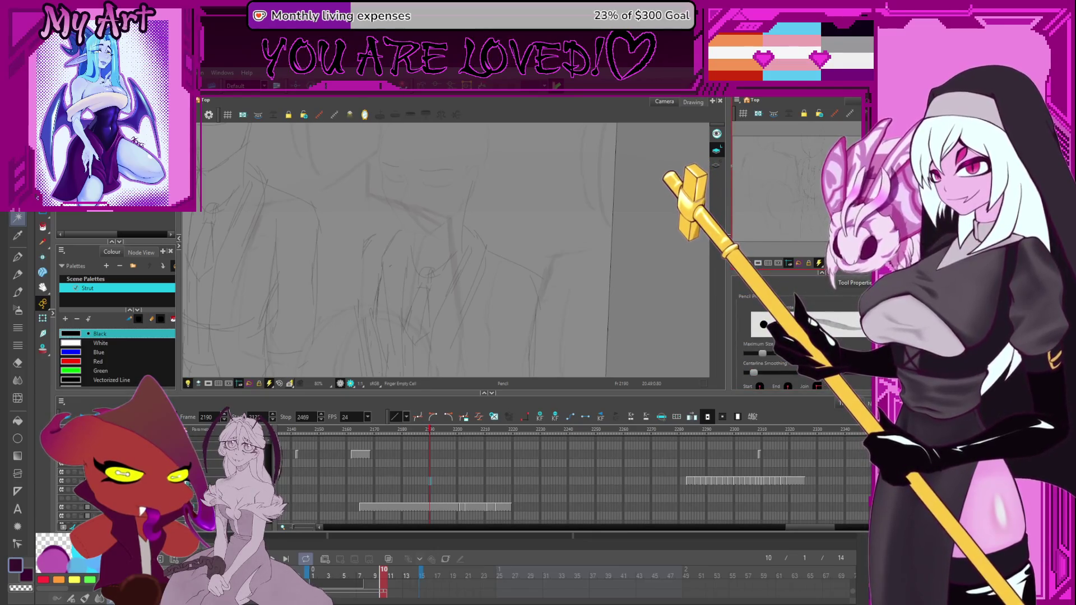
drag(796, 275, 796, 179)
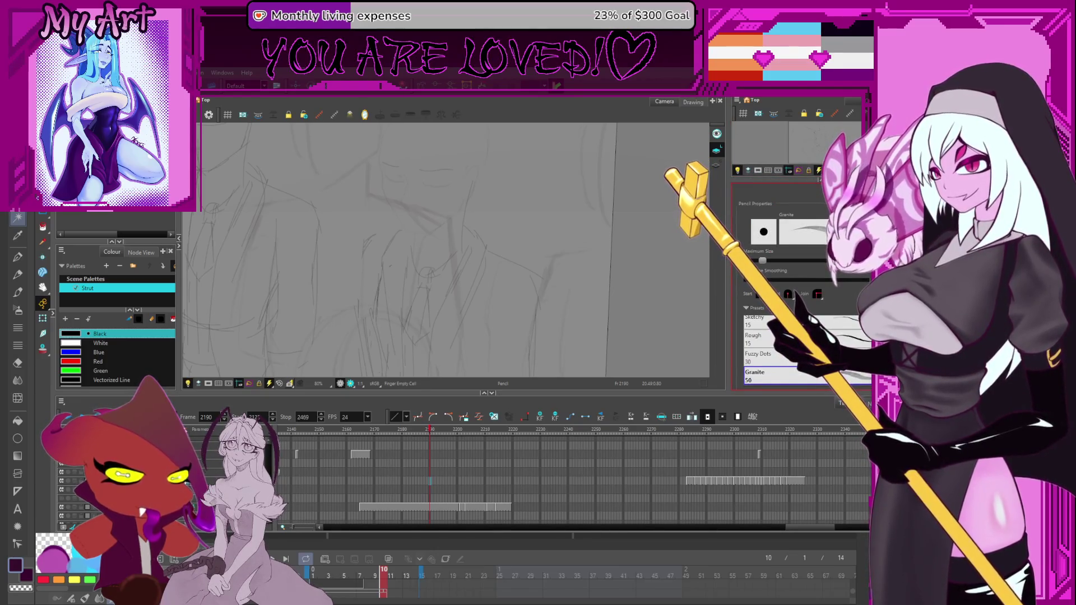
scroll(773, 348, up, 5)
click(754, 343)
Step: Try several curves along the side of the head, undoing each unsatisfying stroke
drag(519, 342, 480, 289)
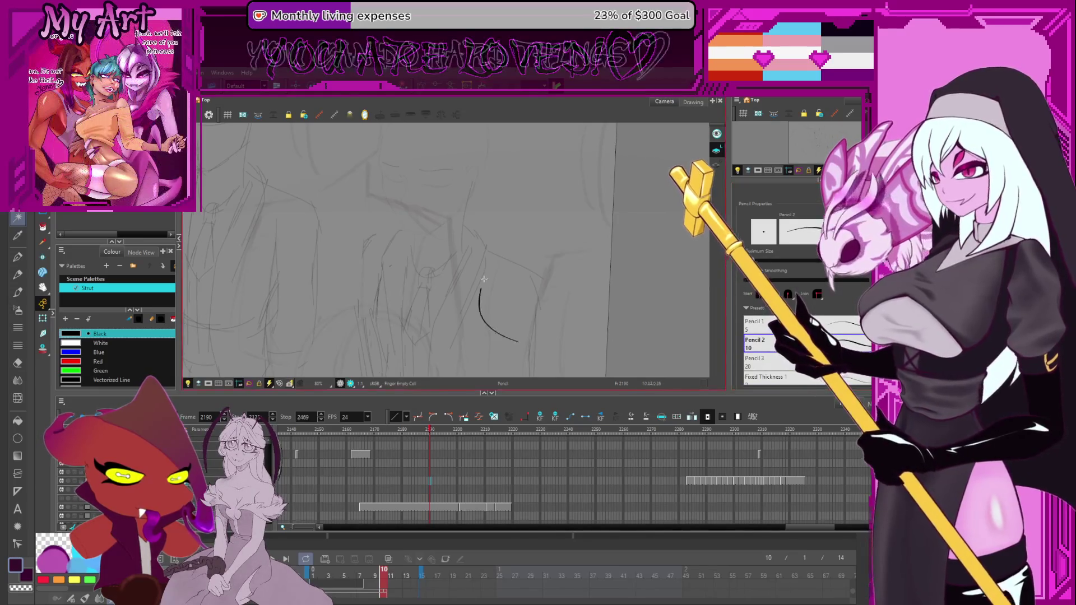
key(ctrl+z)
key(shift+m)
scroll(432, 260, up, 1)
mouse_move(411, 318)
mouse_down()
mouse_move(384, 276)
mouse_move(413, 297)
mouse_move(411, 268)
mouse_up()
key(ctrl+z)
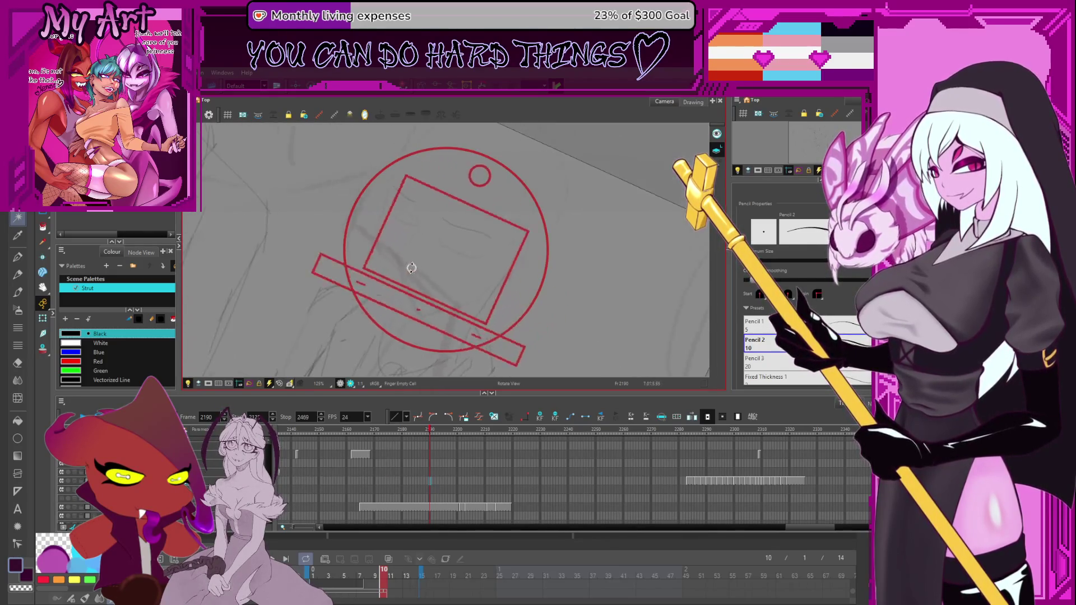
drag(409, 311, 380, 266)
key(ctrl+z)
drag(404, 312, 378, 250)
key(ctrl+z)
Step: Adjust the pencil smoothing and draw a short clean curve on the head's side
drag(843, 280, 778, 280)
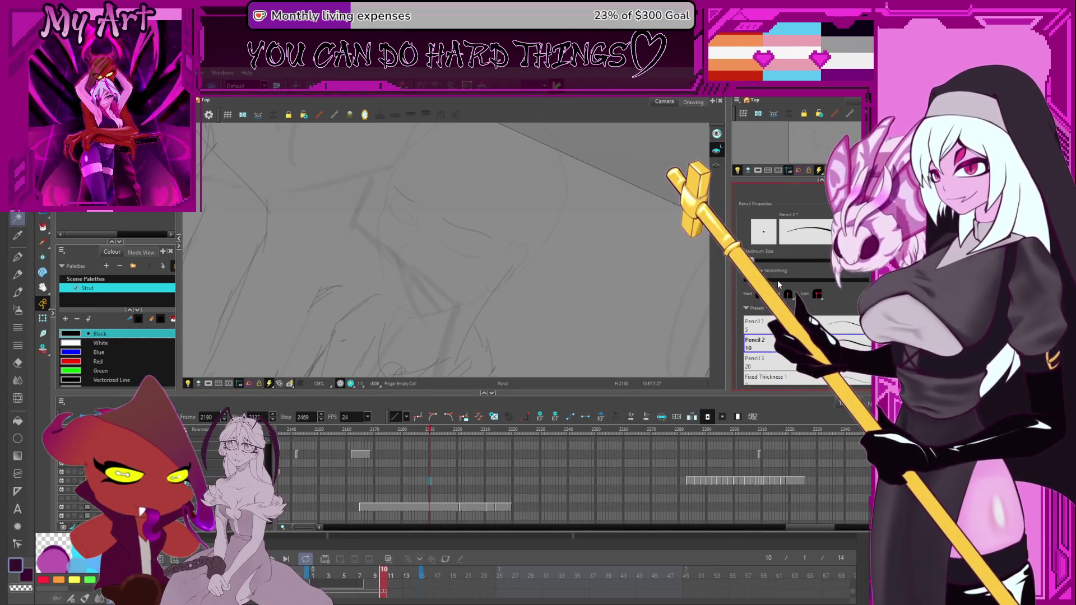
drag(556, 324, 518, 243)
key(ctrl+z)
mouse_move(405, 309)
mouse_down()
mouse_move(389, 296)
mouse_move(377, 216)
mouse_move(410, 145)
mouse_move(389, 222)
mouse_move(488, 199)
mouse_move(541, 261)
mouse_up()
Step: Bend the stroke into a round arch over the head and down its right side
key(alt+q)
click(383, 209)
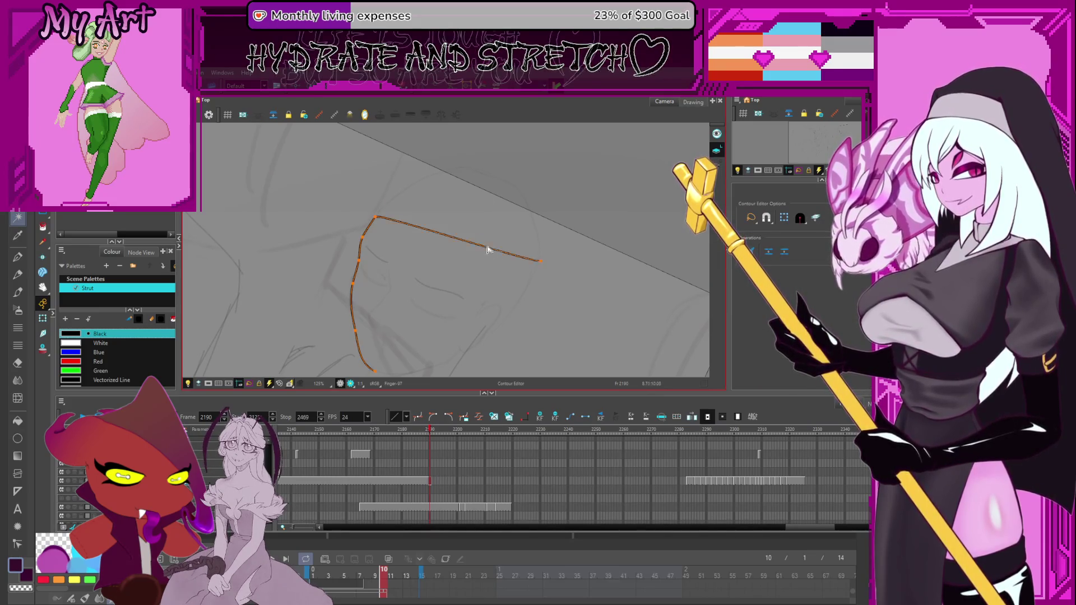
key(ctrl+z)
key(ctrl+shift+z)
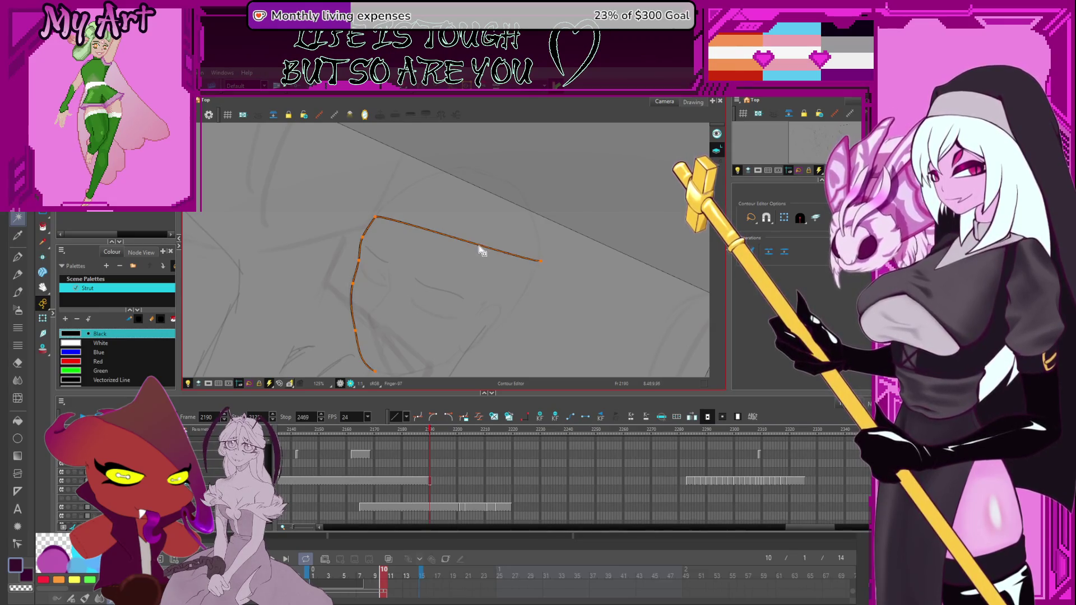
mouse_move(485, 178)
mouse_down()
mouse_move(432, 178)
mouse_move(491, 180)
mouse_up()
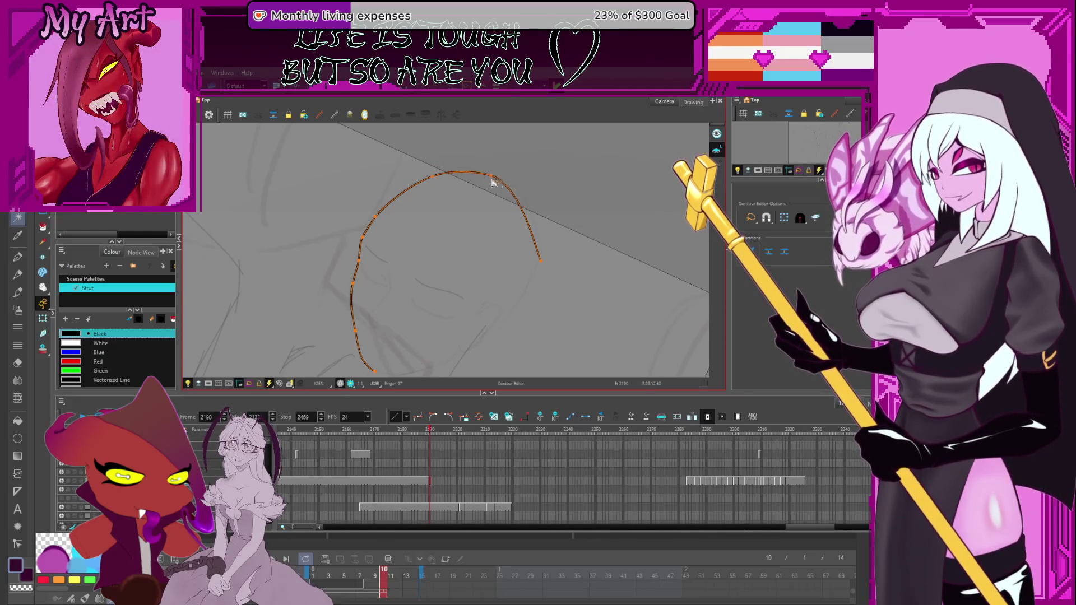
drag(530, 212, 539, 198)
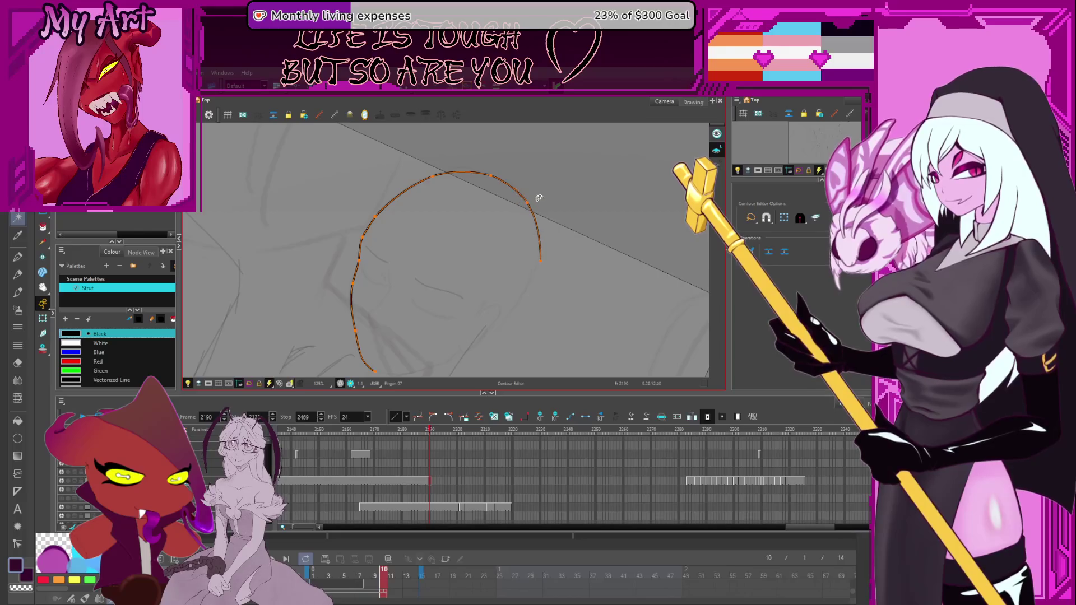
drag(502, 329, 482, 337)
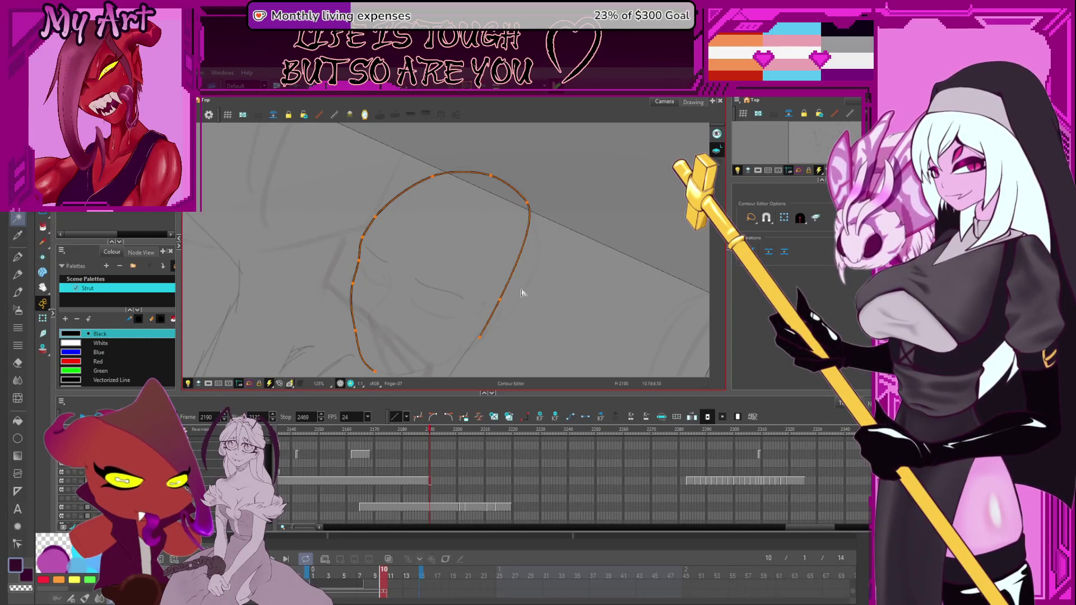
drag(530, 288, 531, 288)
scroll(499, 283, down, 3)
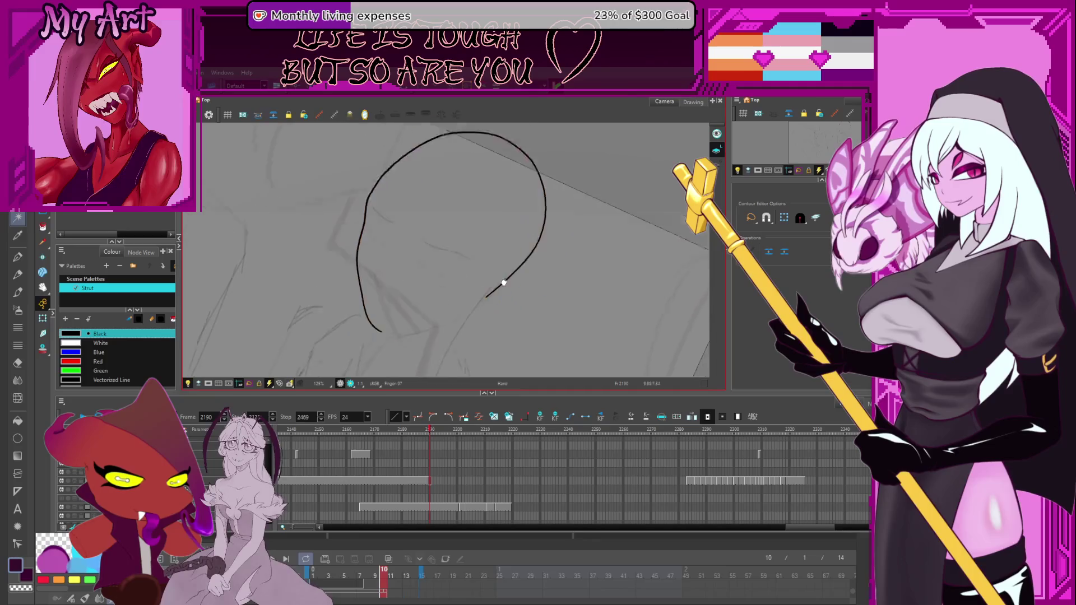
Step: Advance one frame to show the face curves and select the face outline near the chin
click(496, 277)
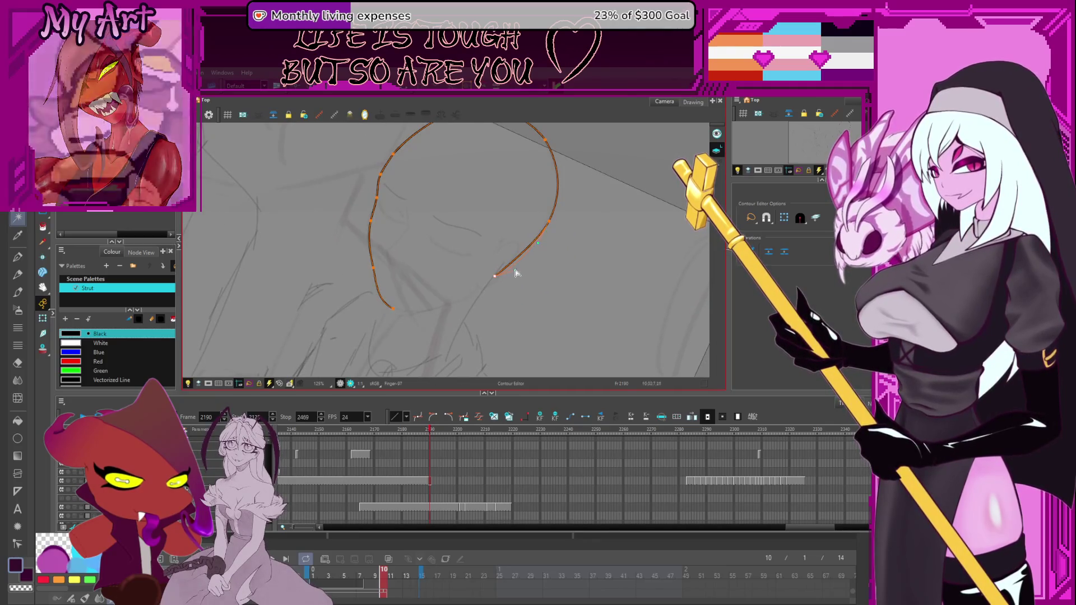
click(548, 226)
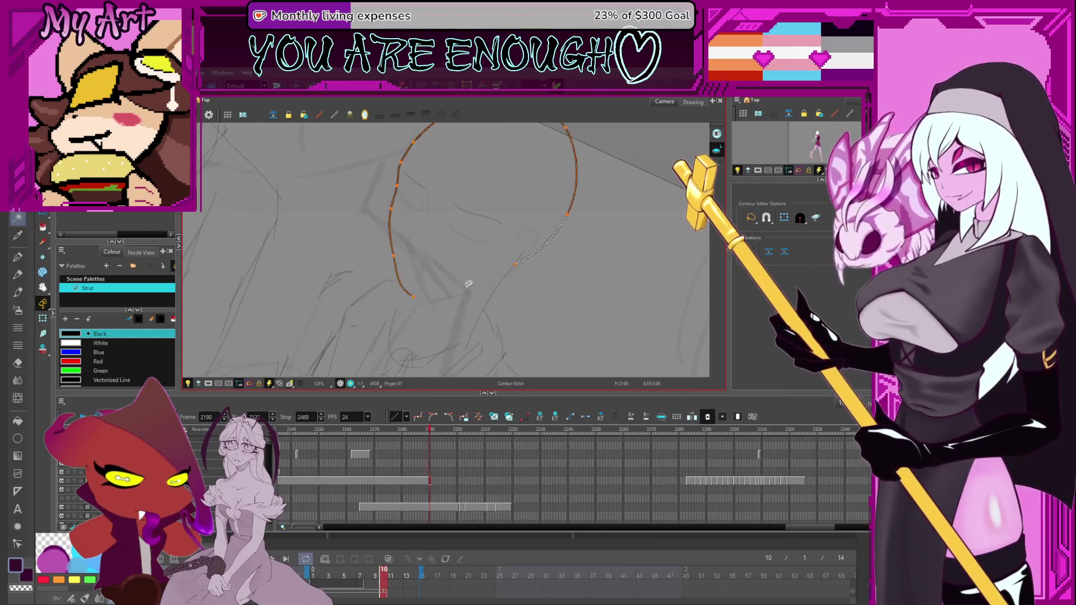
key(.)
mouse_move(496, 307)
mouse_down()
mouse_move(543, 247)
mouse_move(478, 289)
mouse_up()
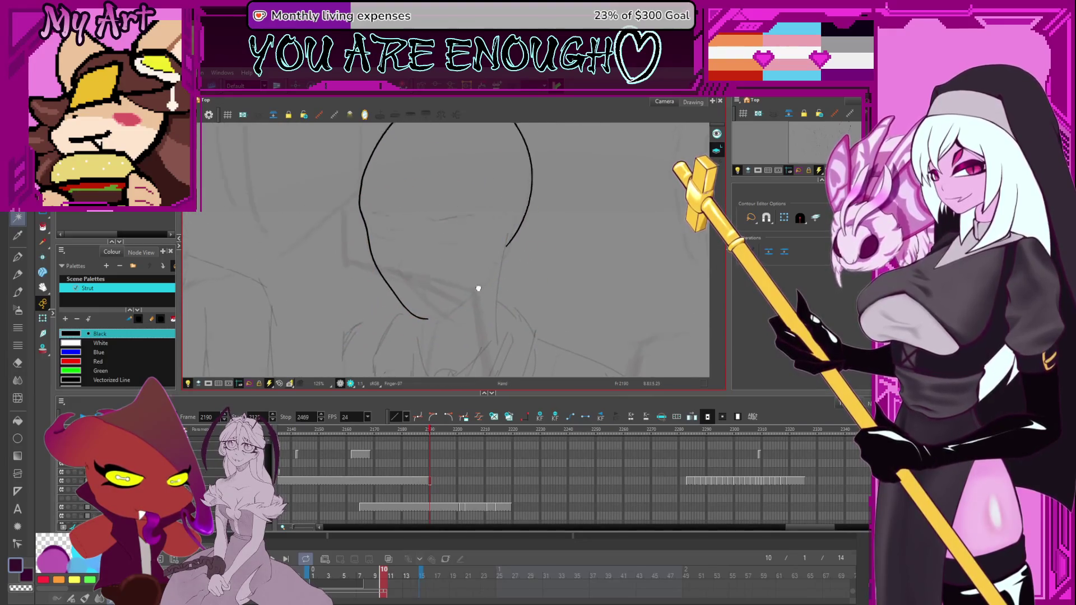
click(425, 330)
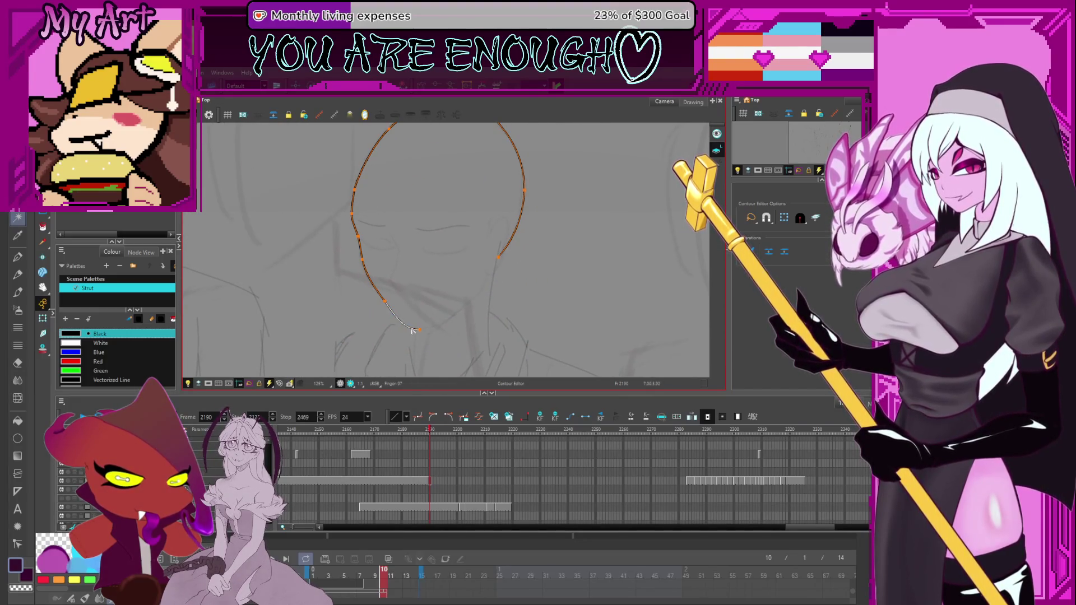
scroll(413, 331, up, 2)
drag(413, 330, 438, 224)
Step: Add a jaw control point and extend the jawline toward the ear, adjusting its curve
click(386, 296)
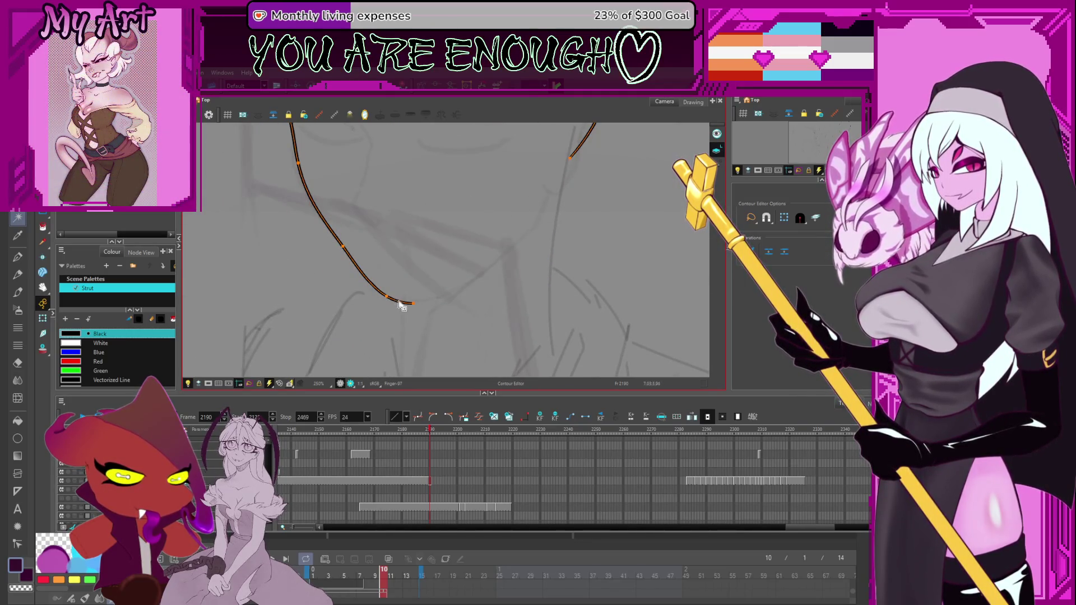
drag(463, 303, 443, 328)
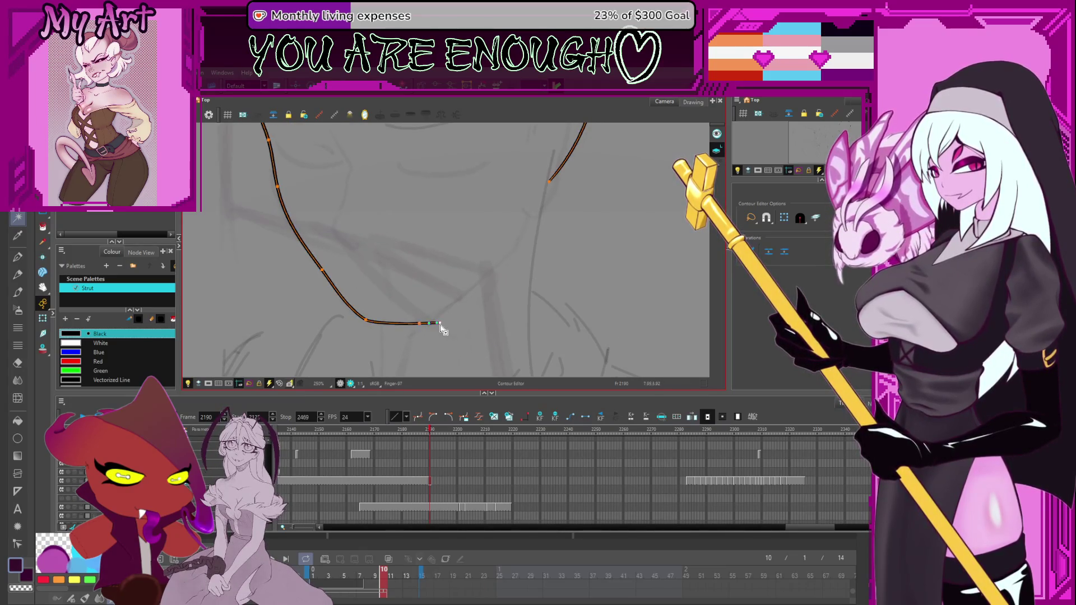
click(523, 246)
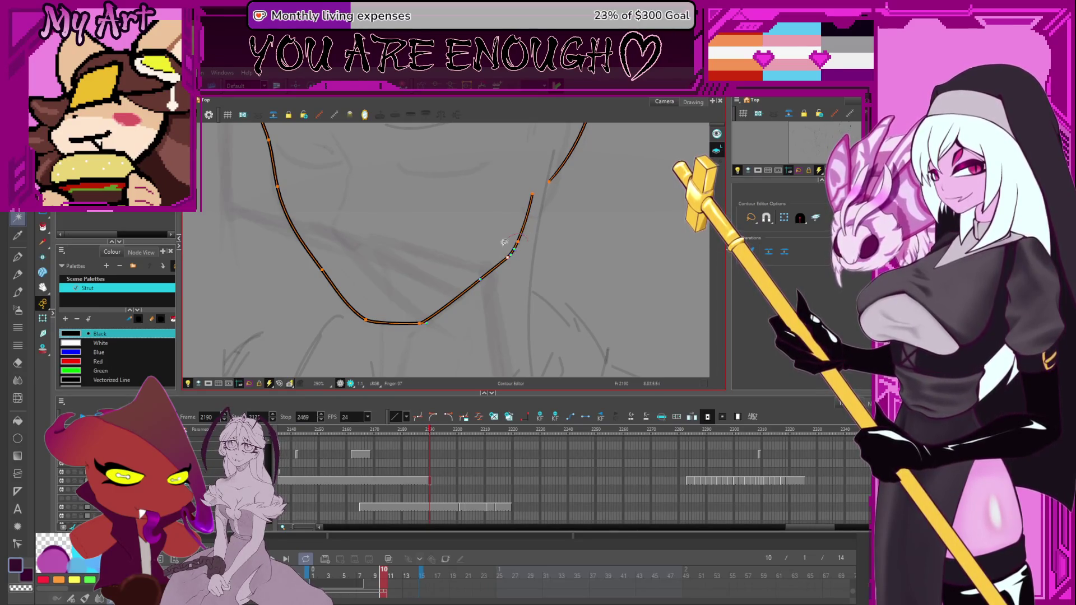
drag(512, 265, 511, 264)
click(421, 332)
click(422, 328)
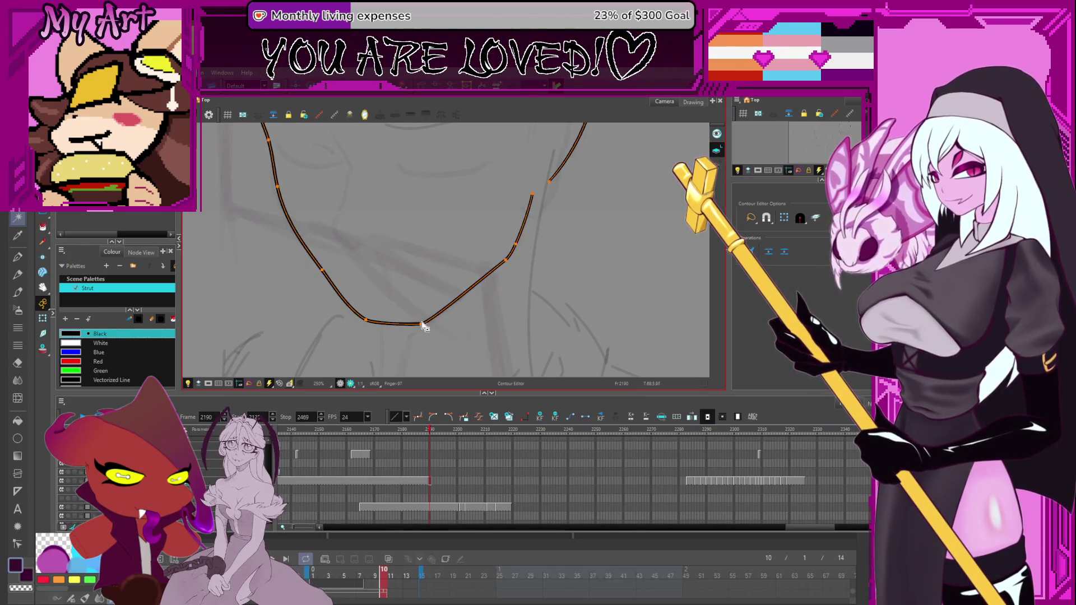
click(505, 263)
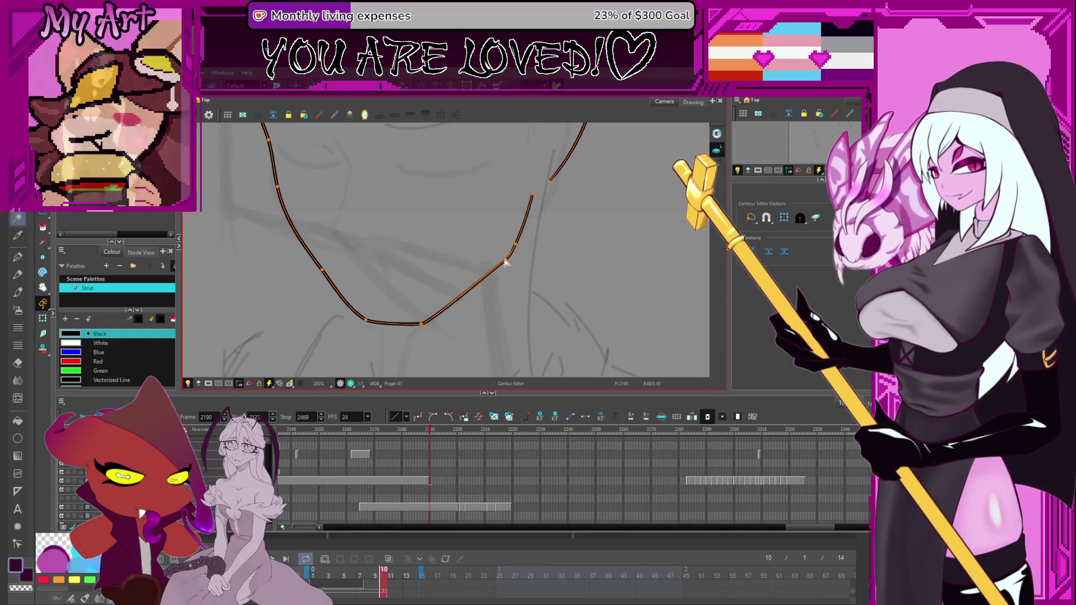
click(435, 327)
click(412, 327)
Step: Draw the ear stroke with the Pencil, undoing the hooked and trial attempts
mouse_move(477, 290)
mouse_down()
mouse_move(456, 295)
mouse_move(469, 239)
mouse_up()
key(alt+slash)
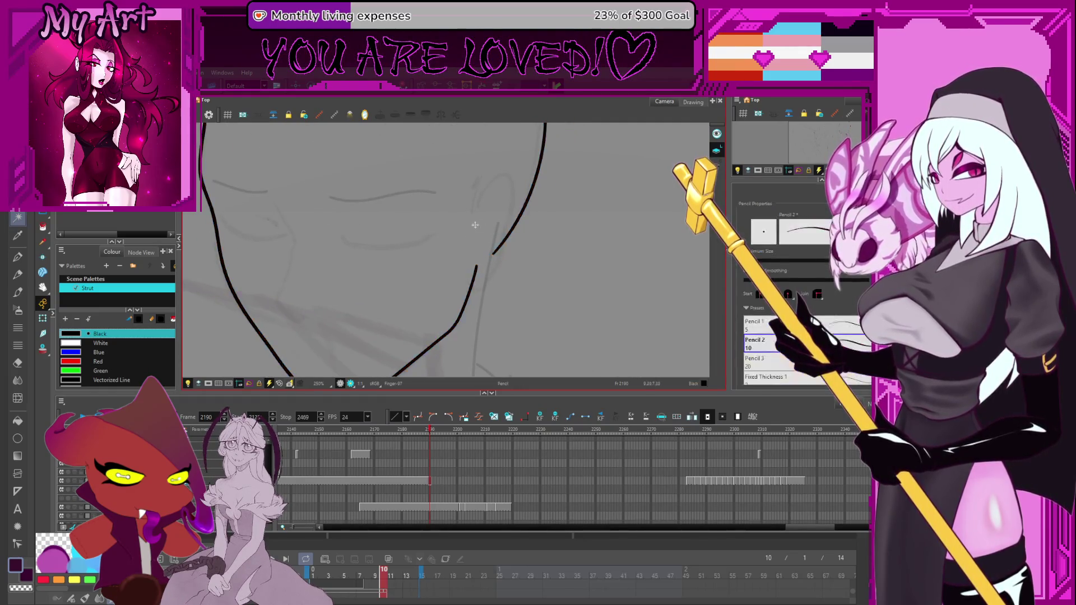
key(ctrl+z)
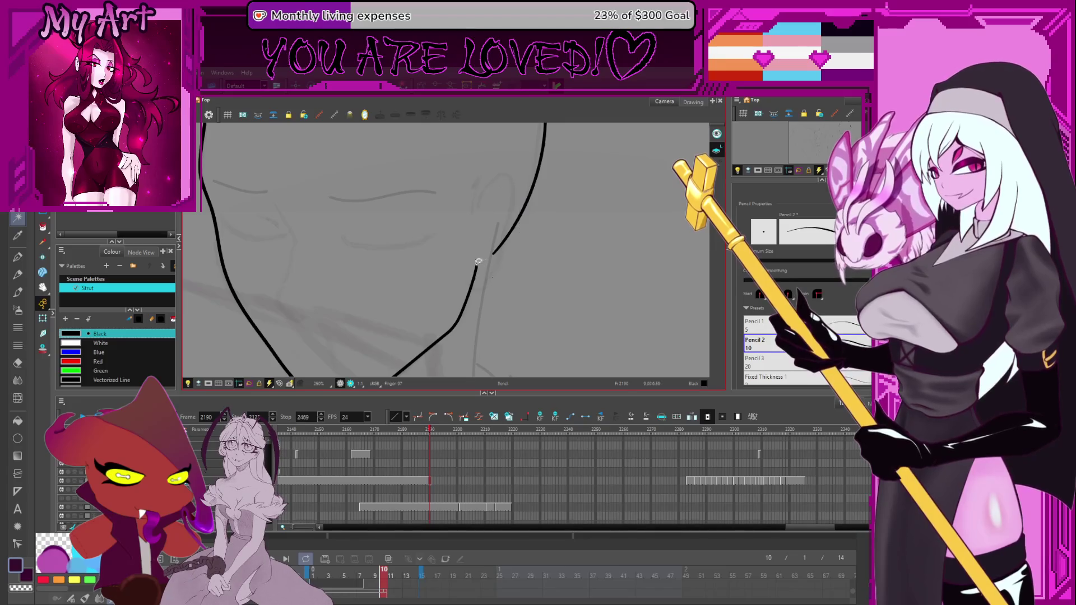
mouse_move(474, 281)
mouse_down()
mouse_move(499, 268)
mouse_move(509, 207)
mouse_move(491, 189)
mouse_up()
key(ctrl+z)
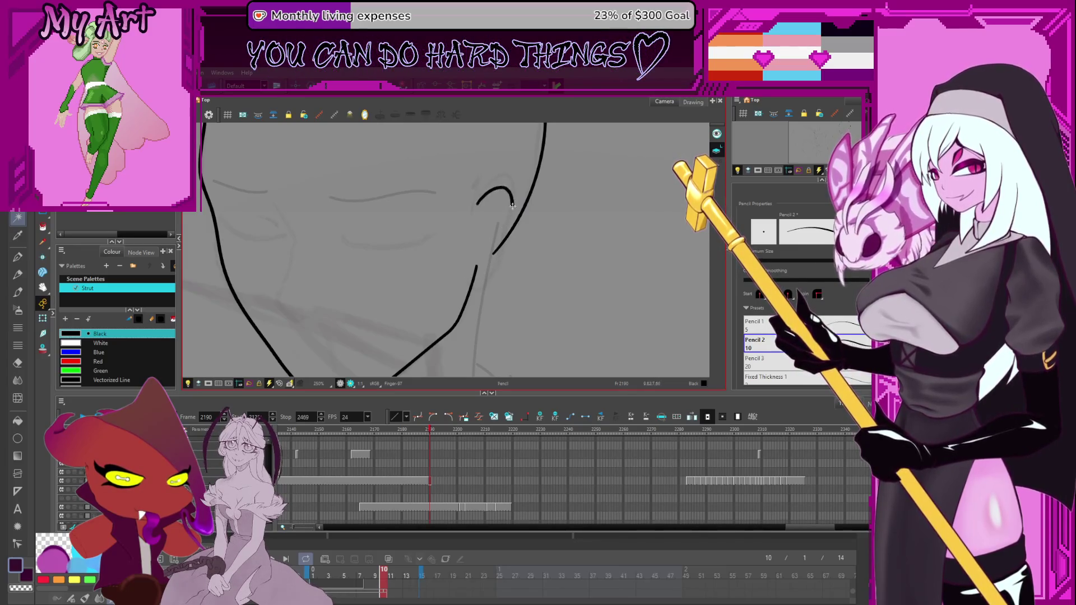
key(ctrl+z)
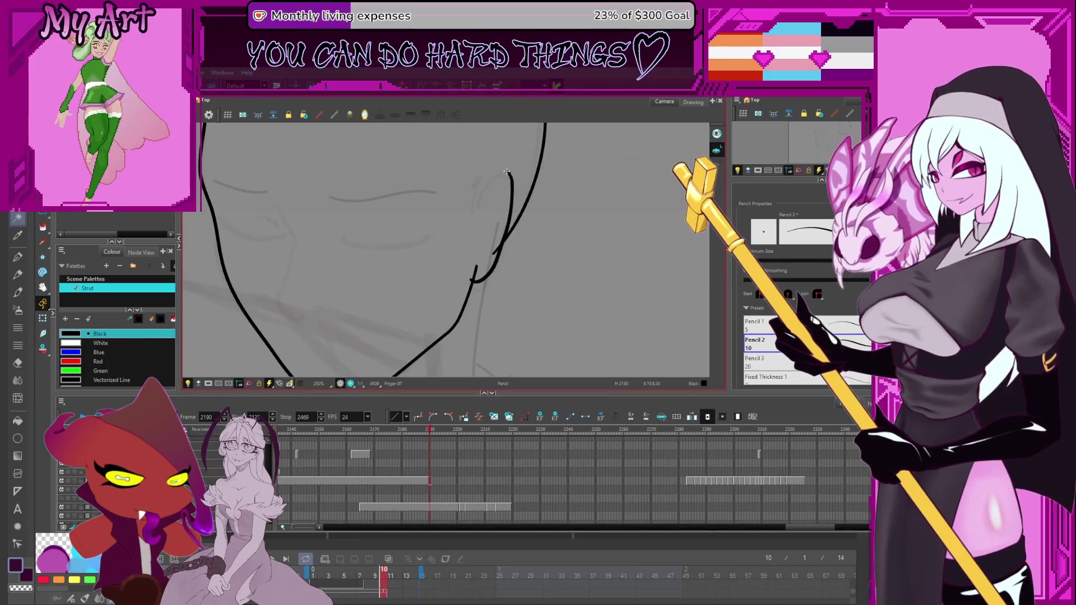
Step: Round off the top of the ear curve with the Contour Editor
key(alt+q)
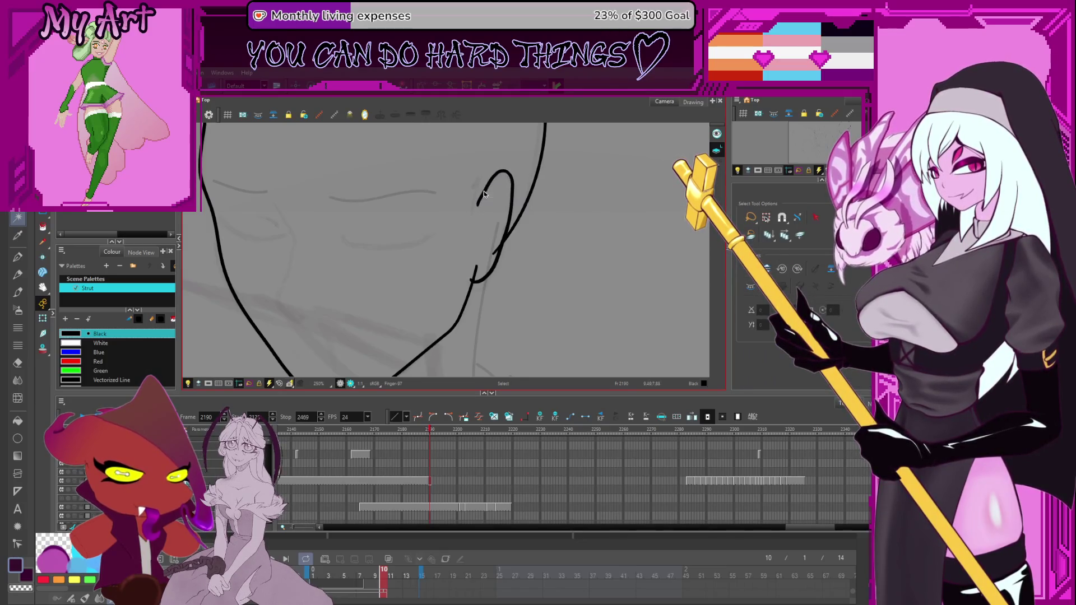
click(495, 193)
key(ctrl+a)
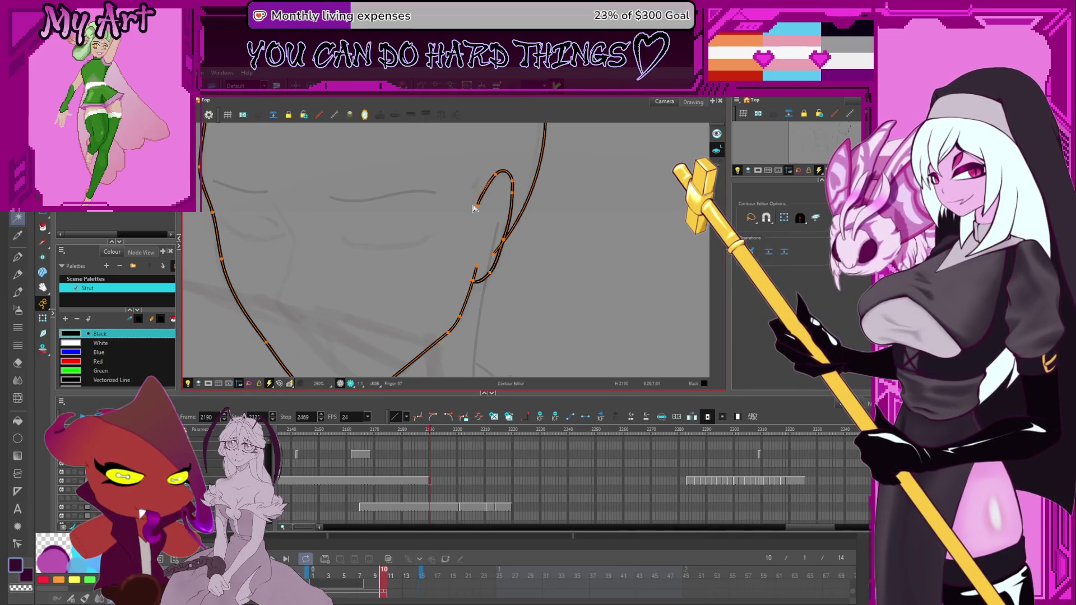
drag(503, 172, 509, 183)
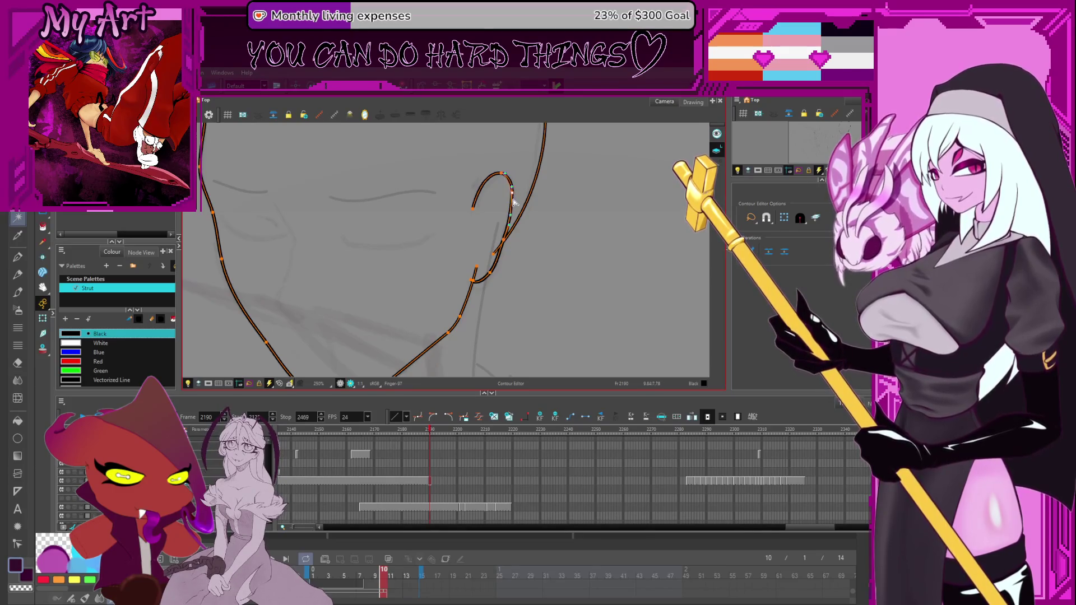
Step: Cut away the overlap where the ear meets the face and the extra stroke inside the ear
key(alt+t)
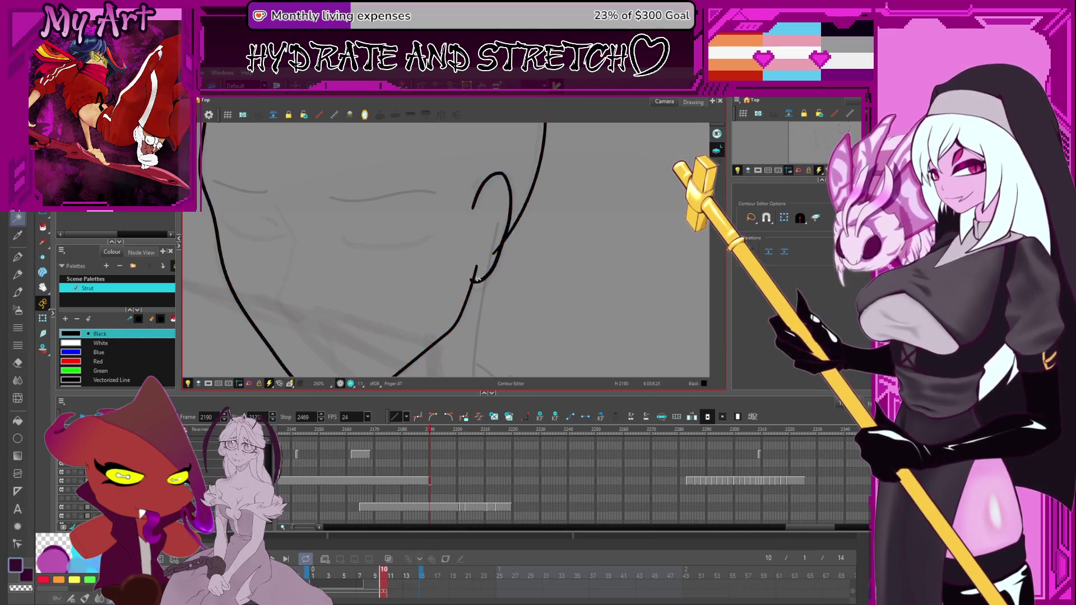
drag(488, 228, 499, 253)
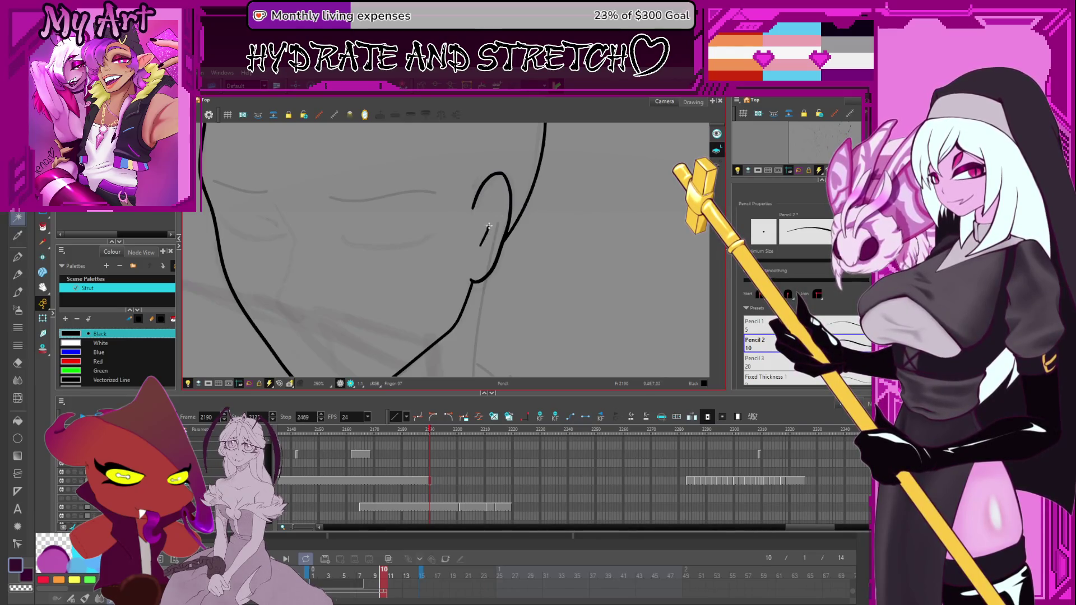
drag(493, 189, 480, 249)
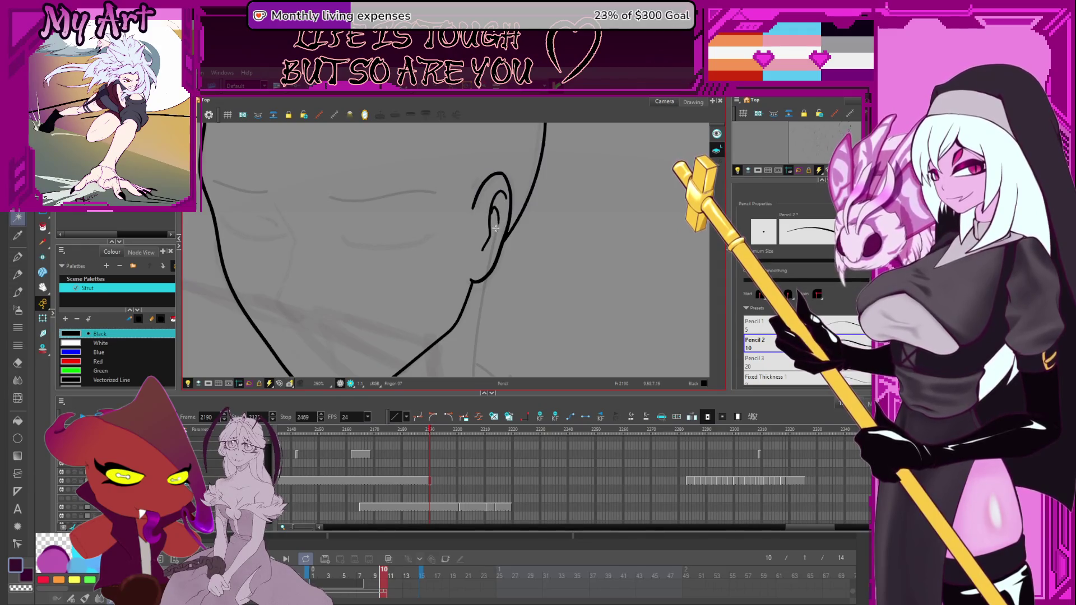
Step: Nudge the outer ear stroke slightly up and to the right
scroll(491, 242, down, 3)
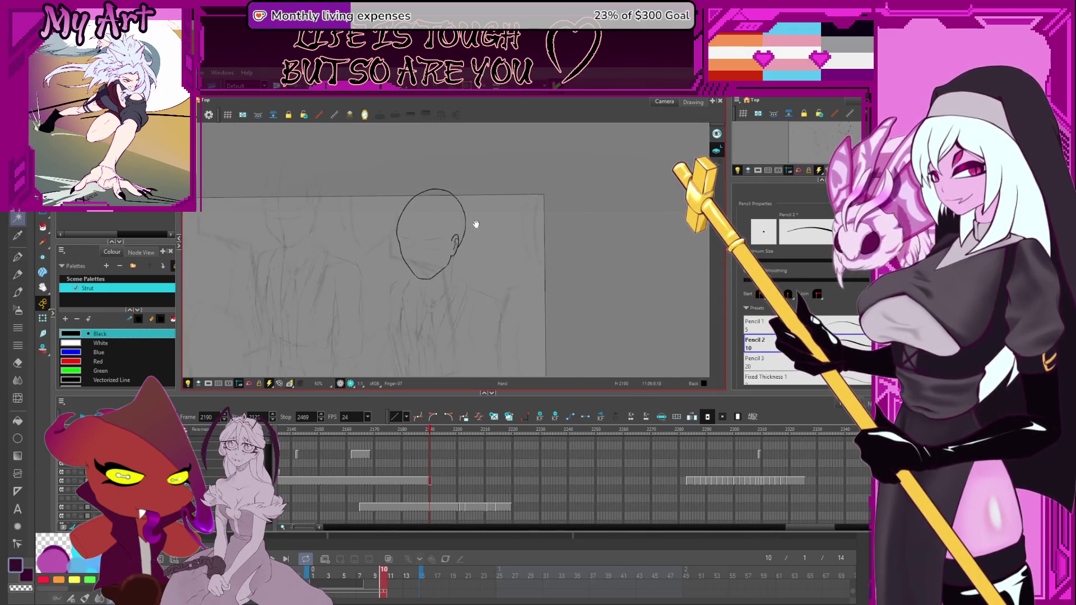
drag(501, 259, 495, 246)
click(491, 239)
scroll(496, 230, up, 4)
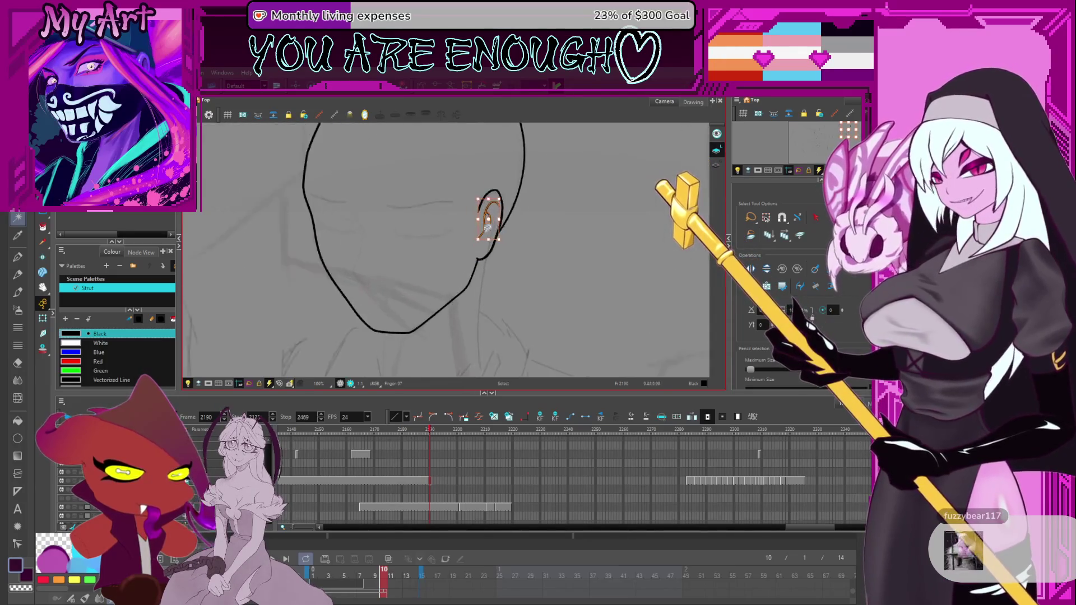
click(489, 234)
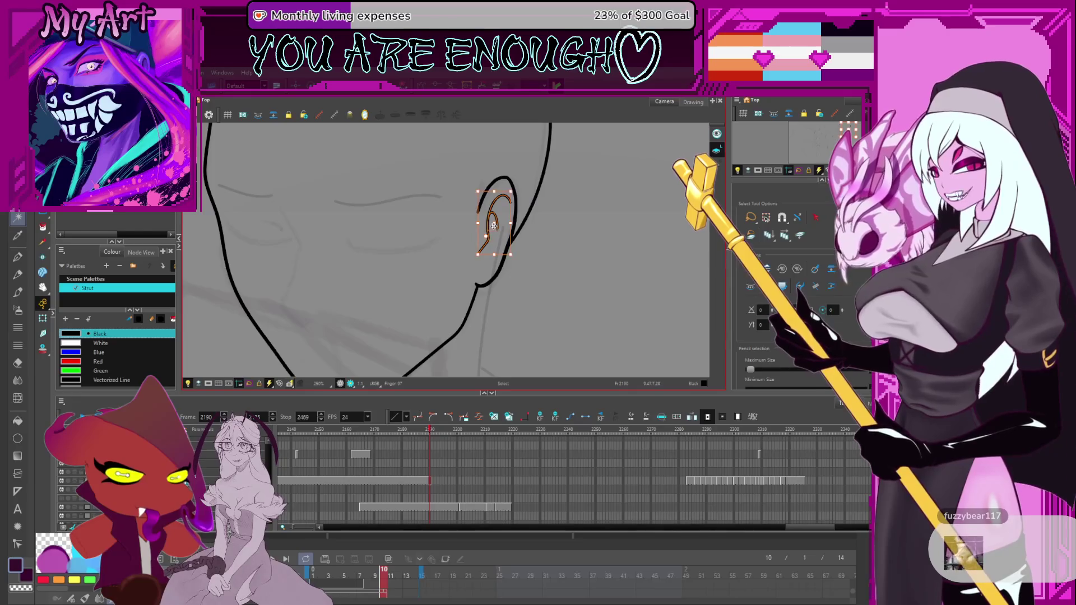
drag(494, 226, 497, 224)
click(504, 223)
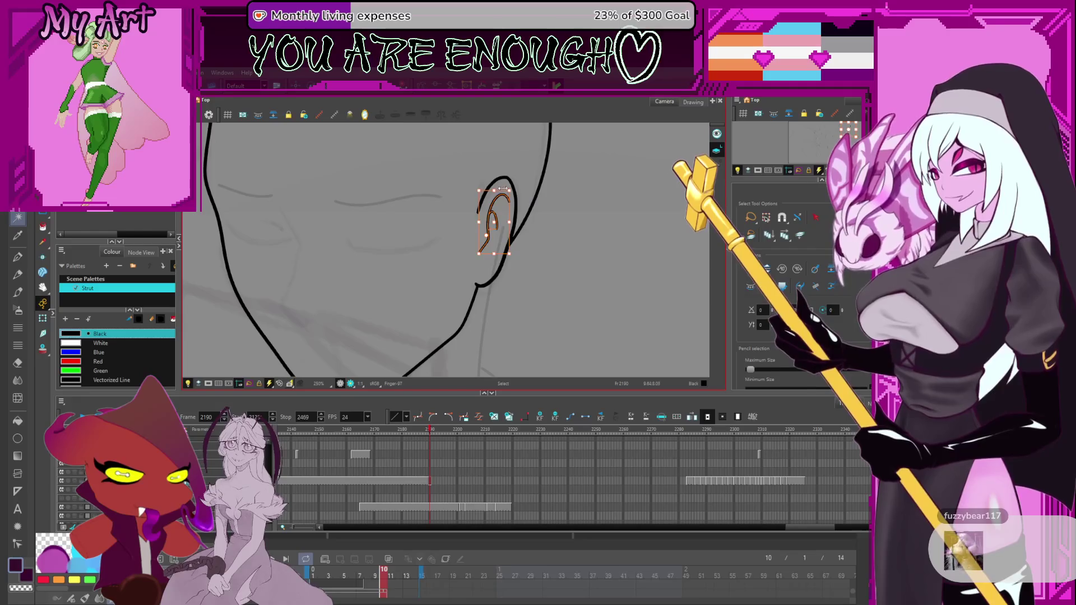
Step: Thin the ear stroke and taper the tips of the inner ear strokes with the Pencil Editor
key(alt+q)
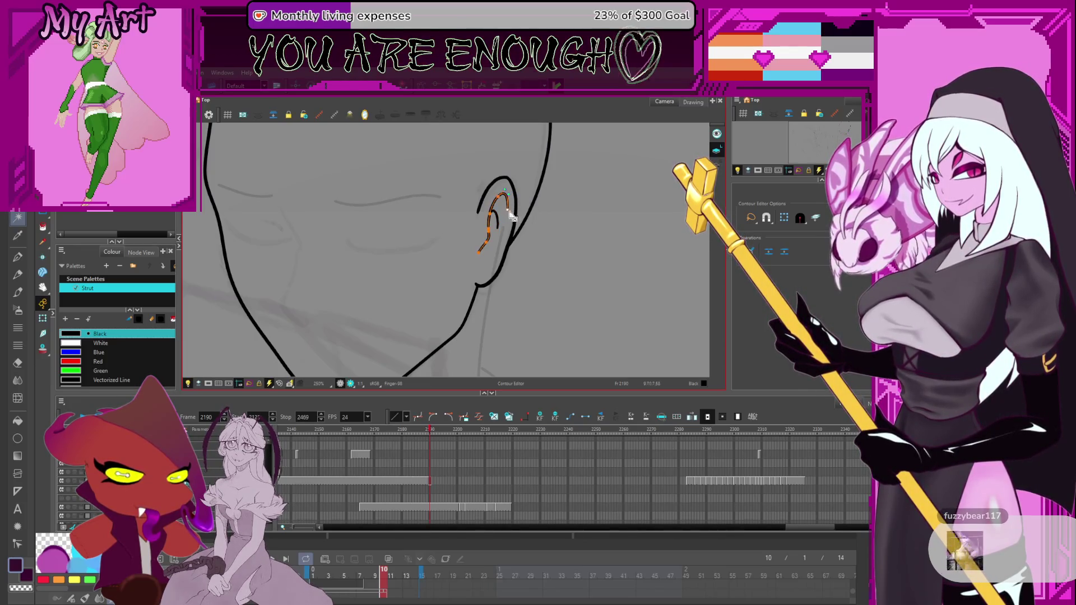
key(alt+shift+q)
drag(509, 212, 505, 222)
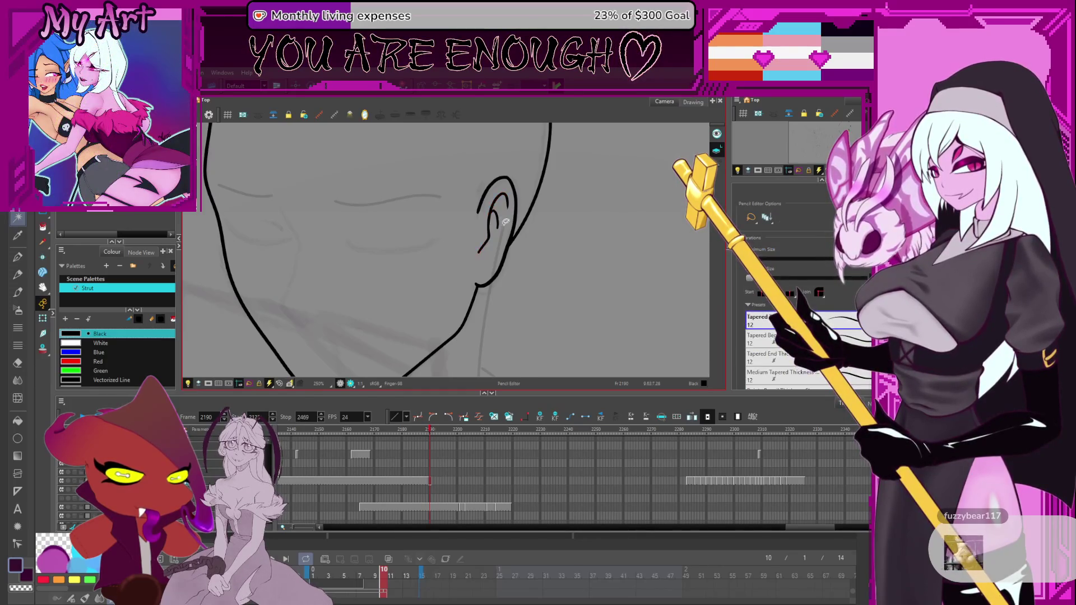
click(508, 212)
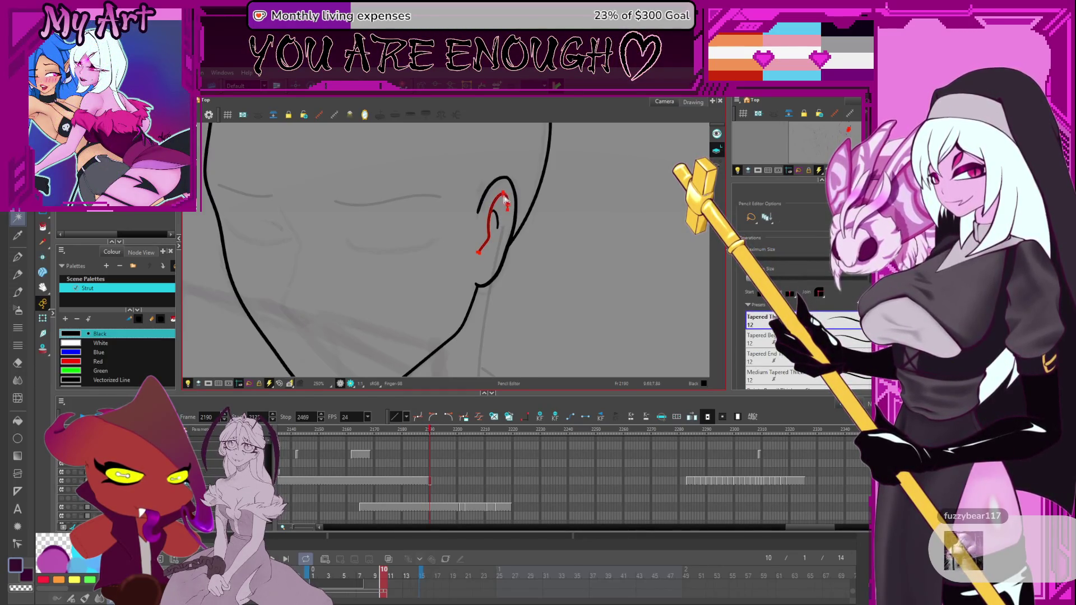
scroll(508, 212, up, 5)
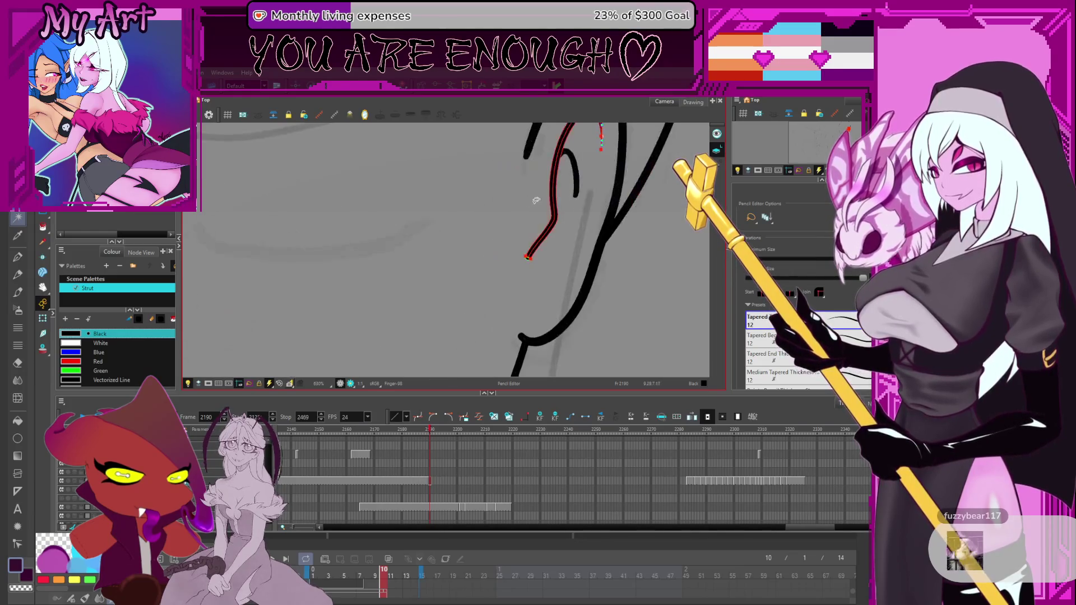
scroll(554, 213, up, 2)
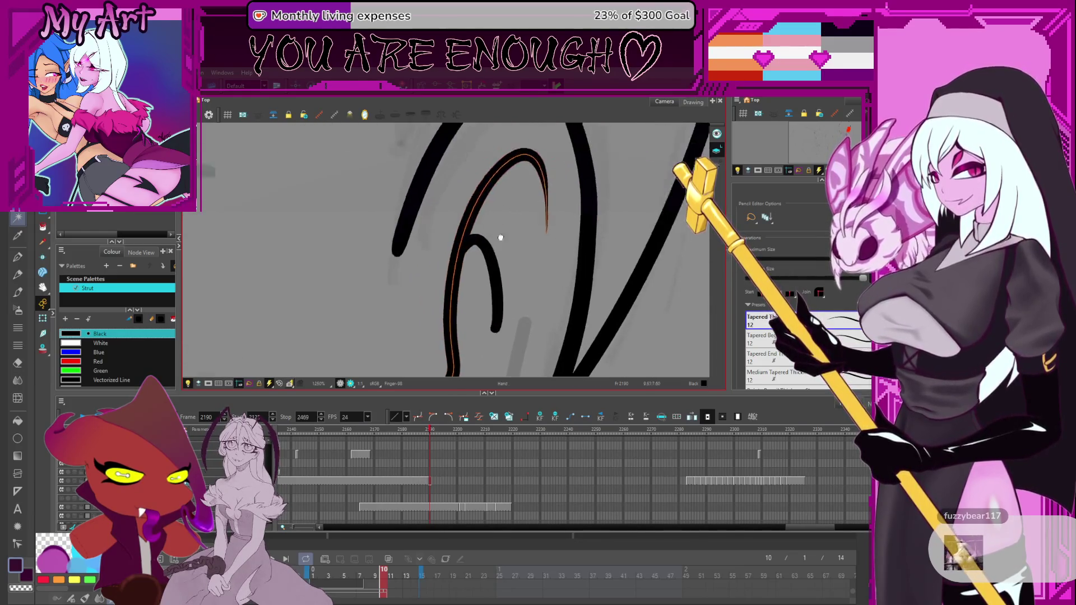
drag(539, 220, 528, 234)
scroll(528, 234, down, 4)
click(460, 262)
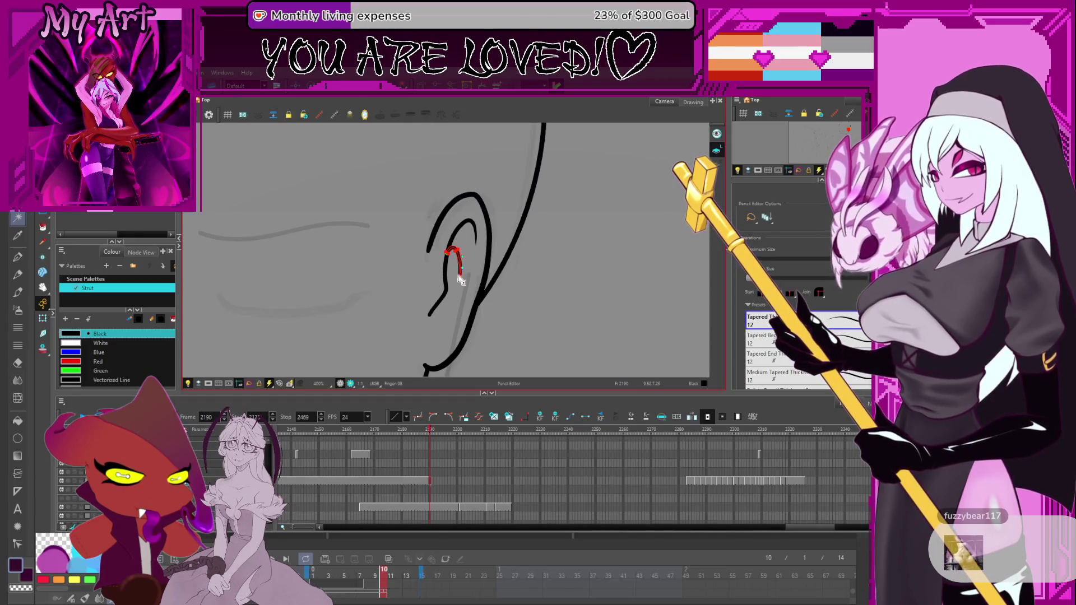
scroll(457, 297, down, 3)
Step: Draw a short nose line down the centre of the face, removing its upper hook
drag(444, 272, 507, 258)
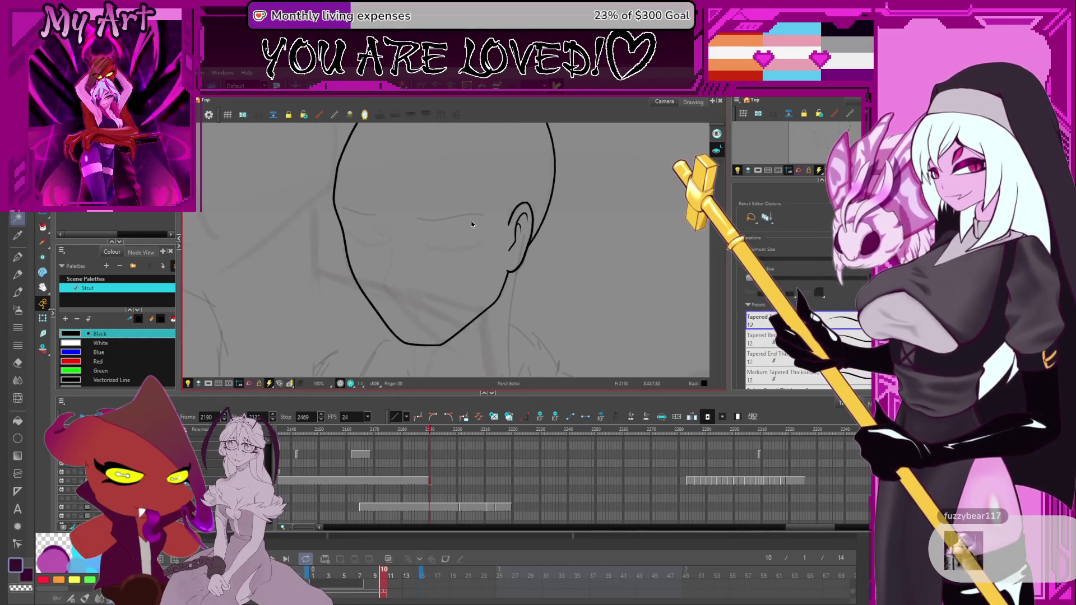
drag(436, 261, 474, 241)
key(alt+/)
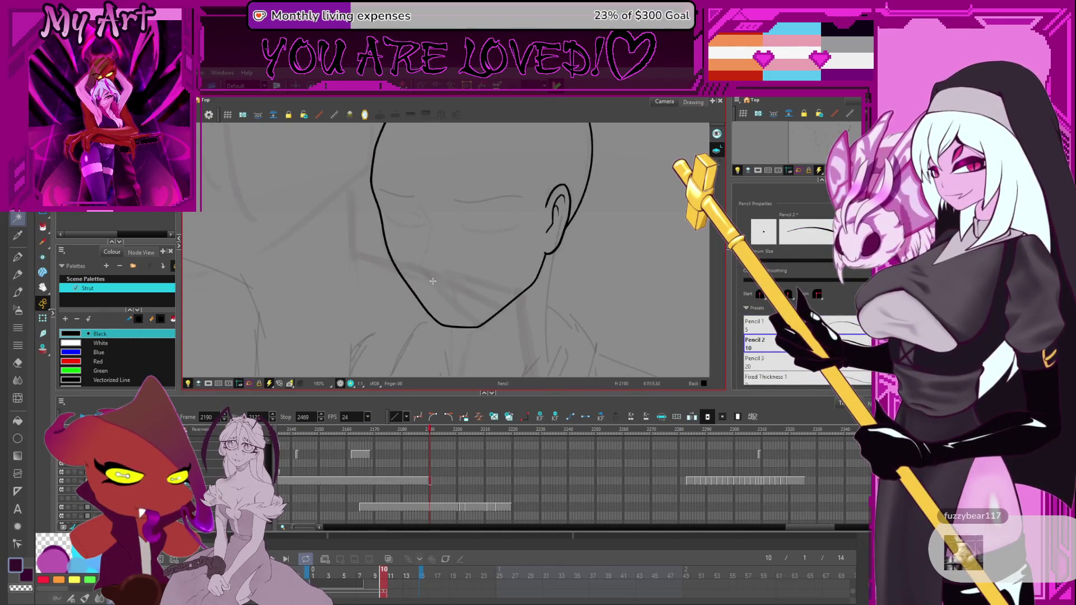
drag(427, 251, 438, 283)
key(ctrl+z)
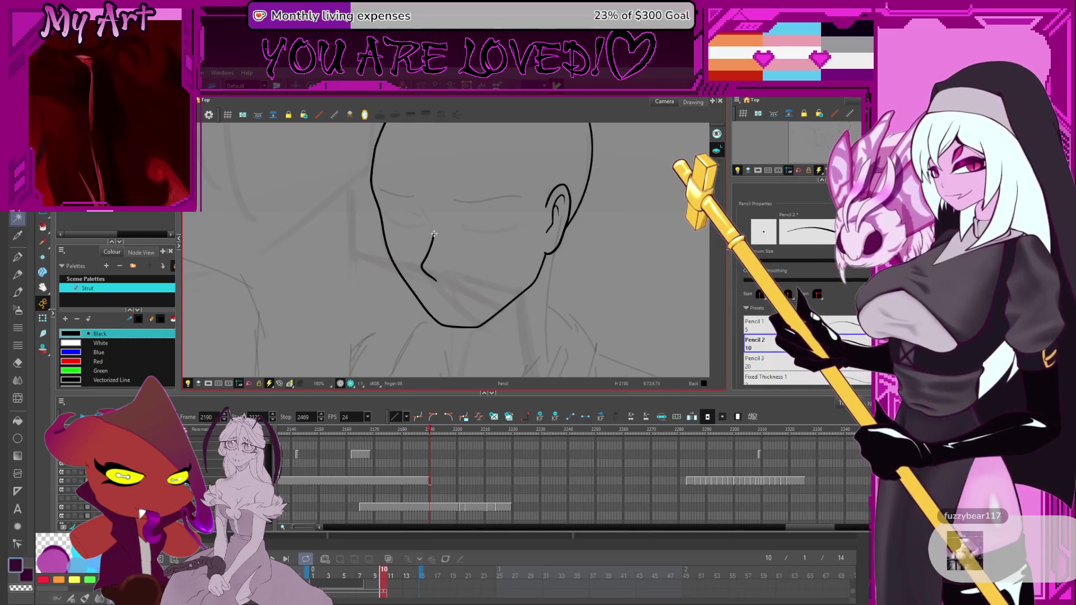
mouse_move(429, 247)
mouse_down()
mouse_move(444, 238)
mouse_move(439, 211)
mouse_move(468, 204)
mouse_up()
scroll(498, 229, down, 5)
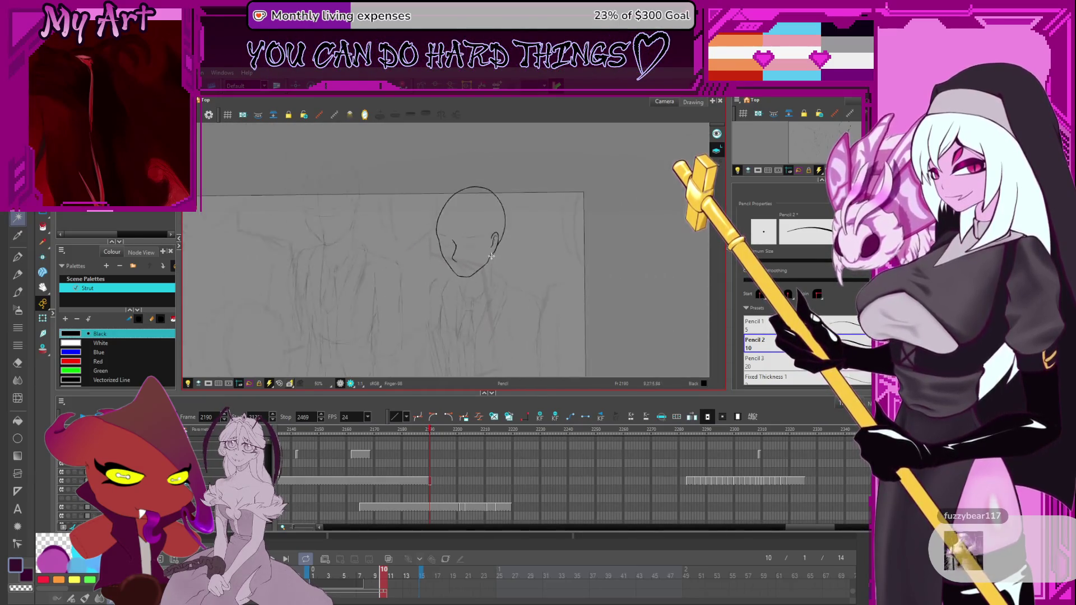
scroll(468, 212, up, 3)
scroll(468, 211, up, 2)
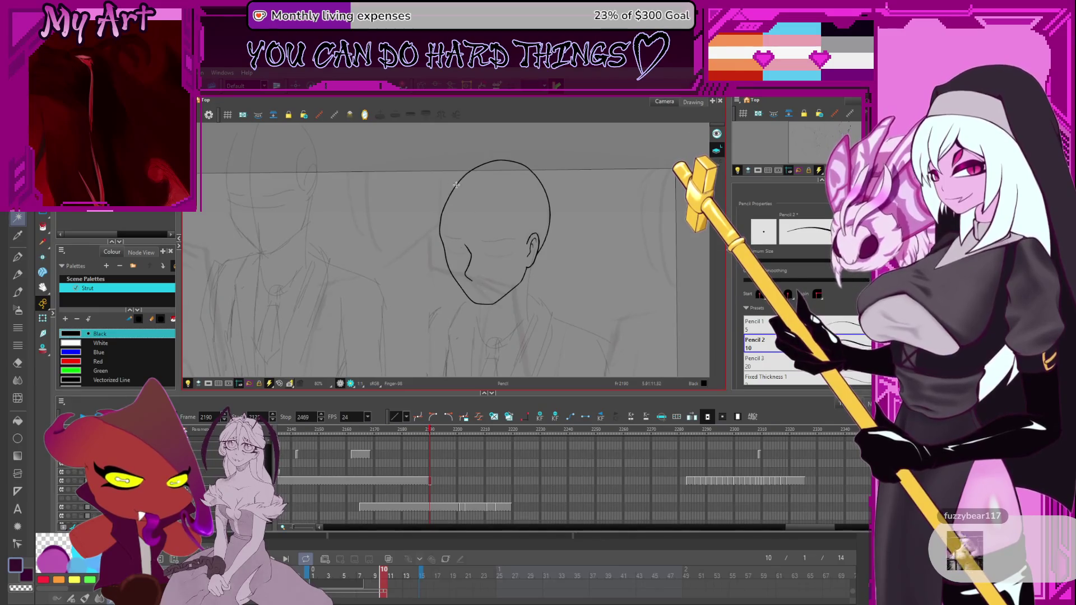
key(alt+q)
click(457, 185)
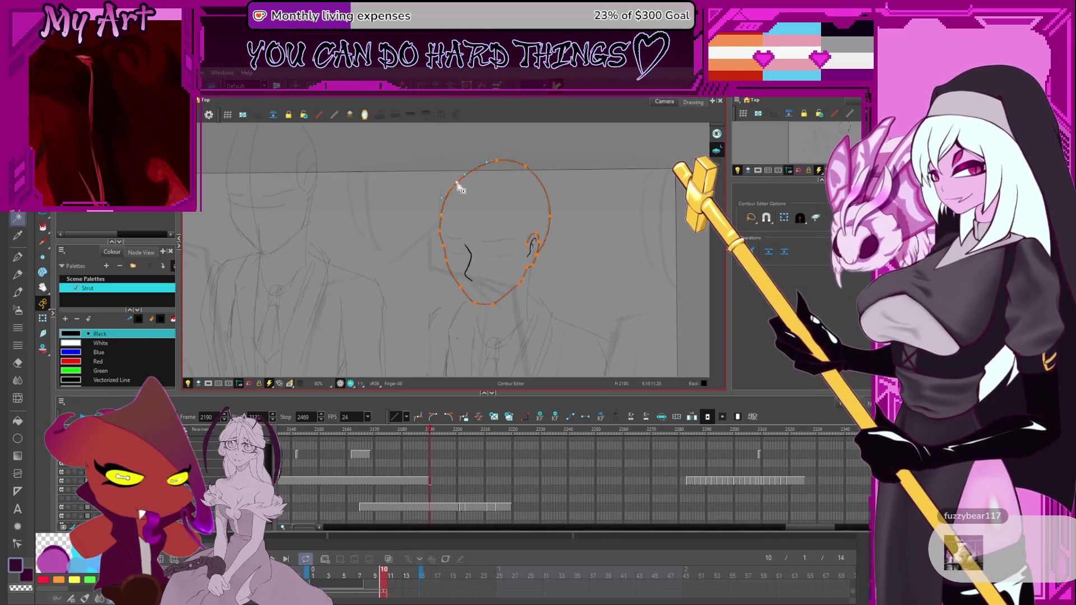
key(alt+s)
scroll(449, 252, down, 2)
click(471, 206)
scroll(497, 198, up, 2)
click(528, 197)
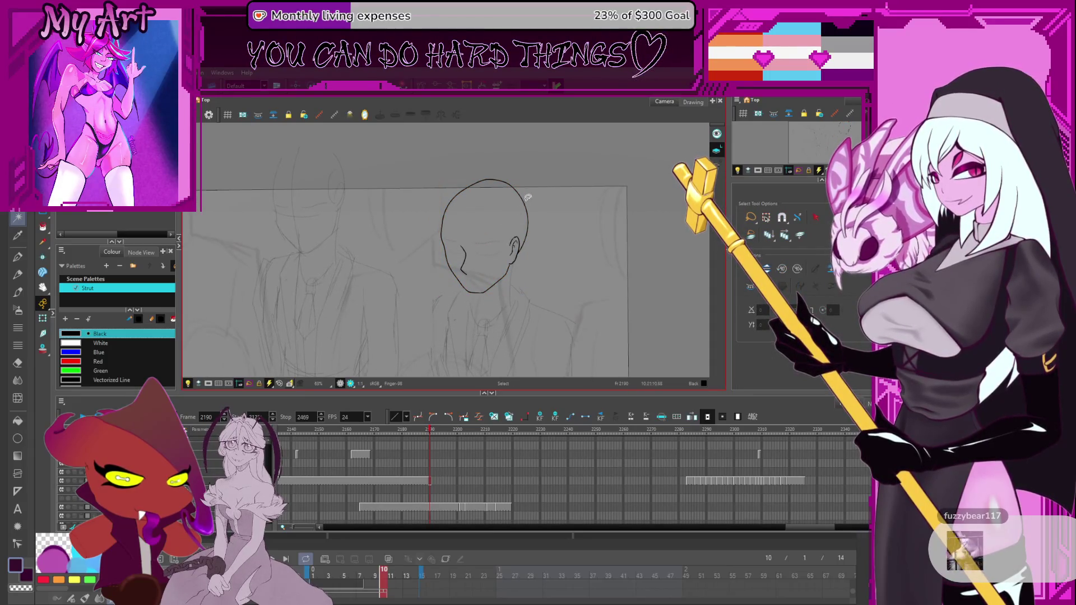
drag(511, 173, 531, 182)
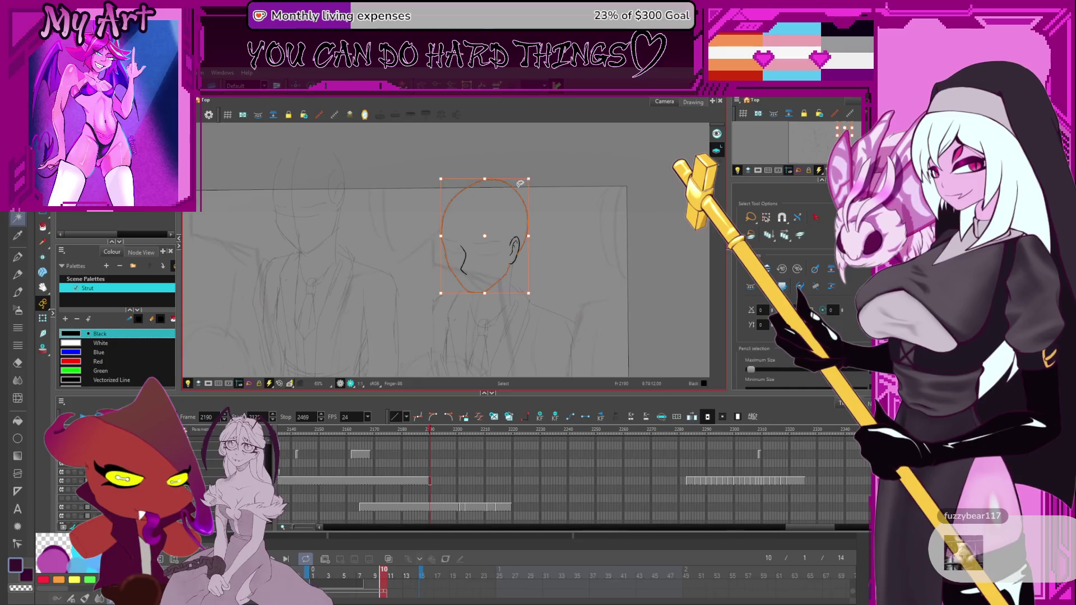
key(alt+q)
click(551, 197)
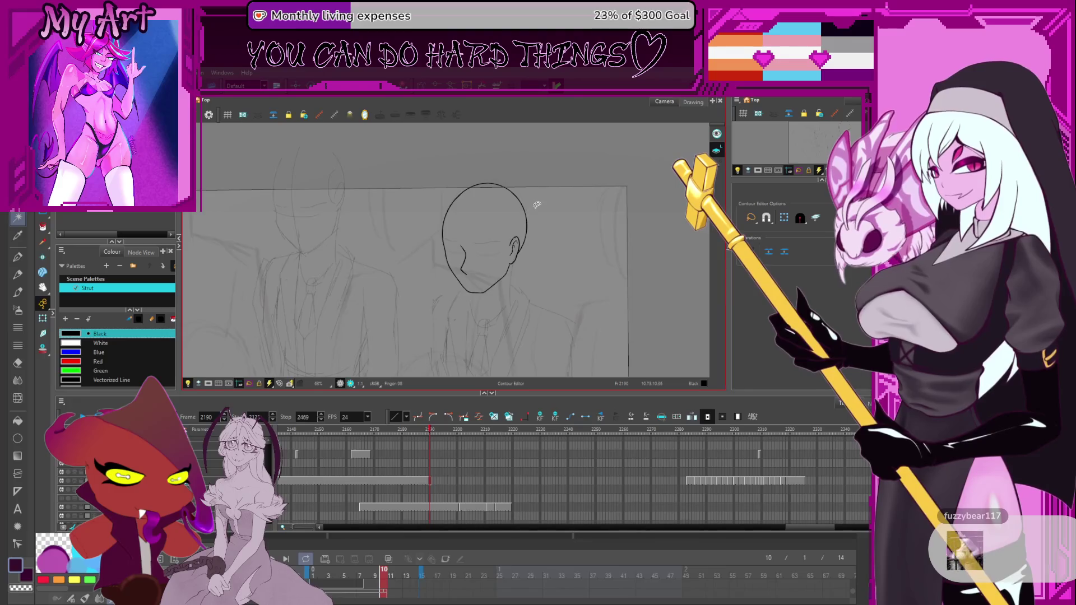
key(4)
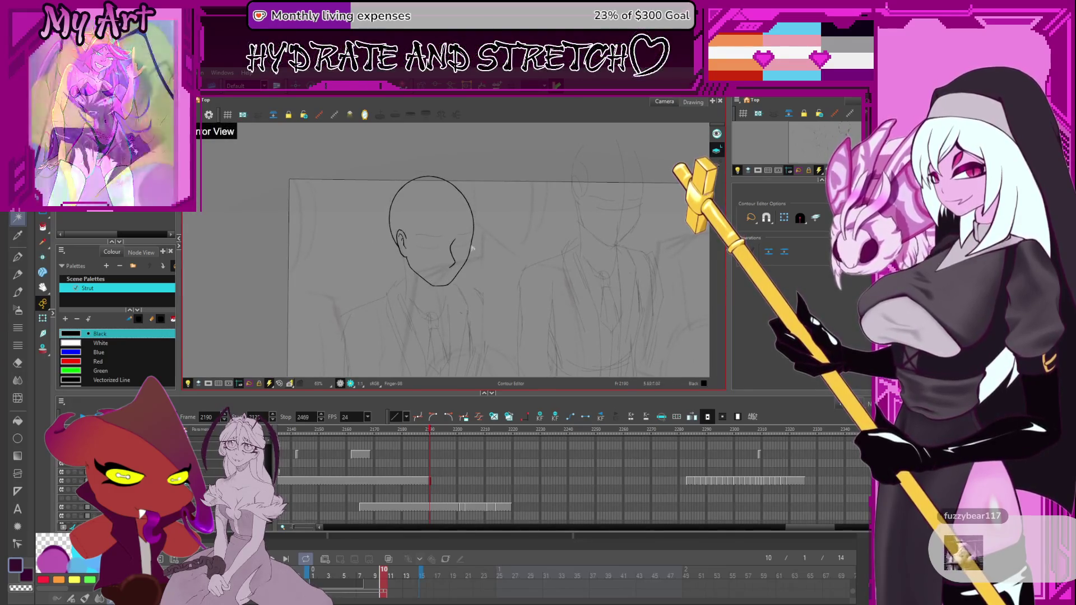
key(4)
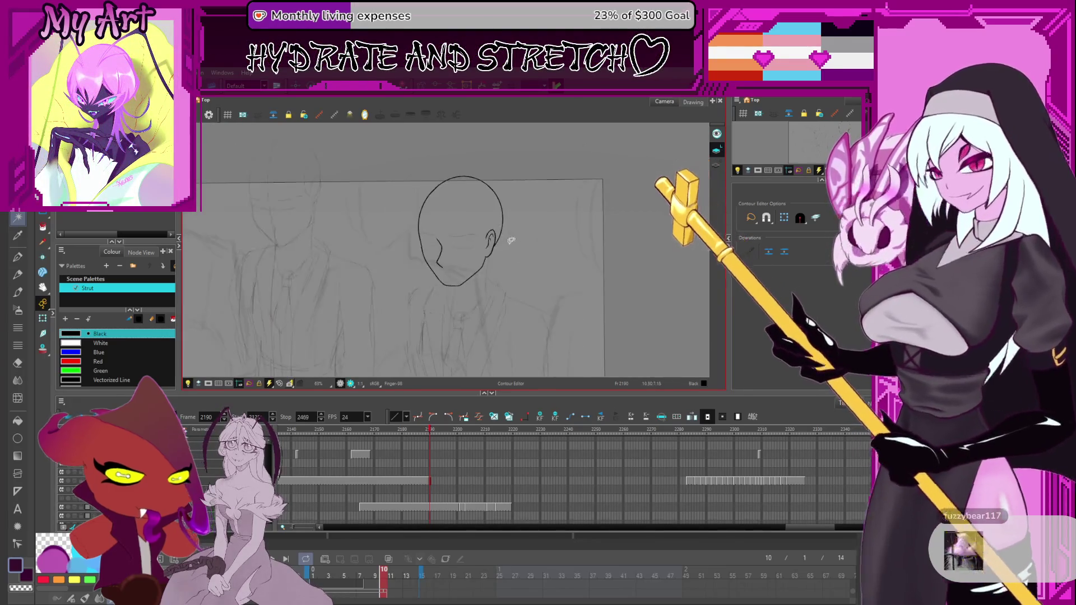
key(1)
key(1)
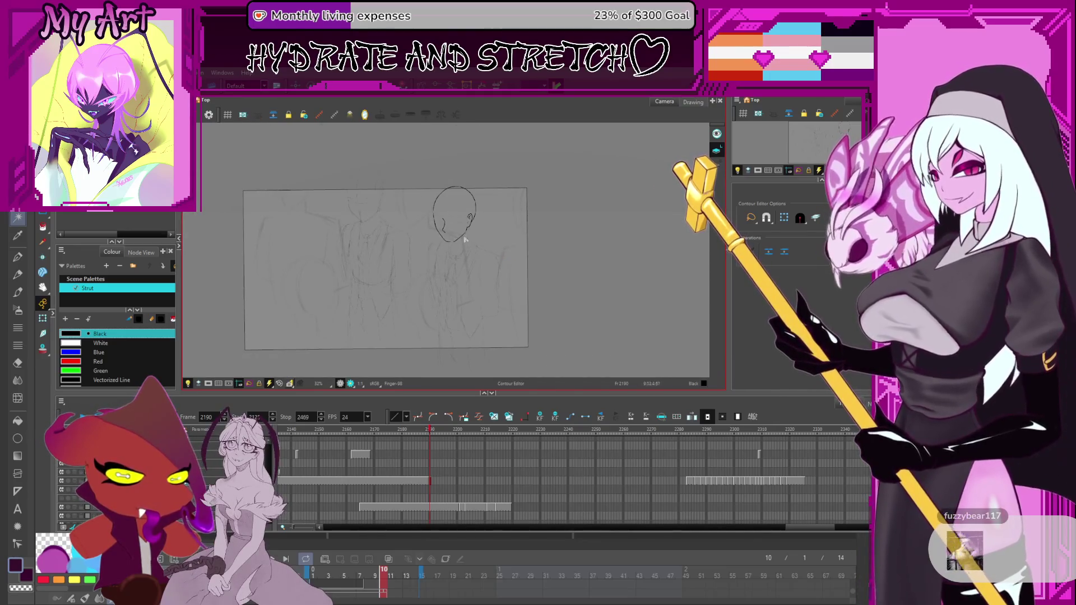
scroll(451, 215, up, 3)
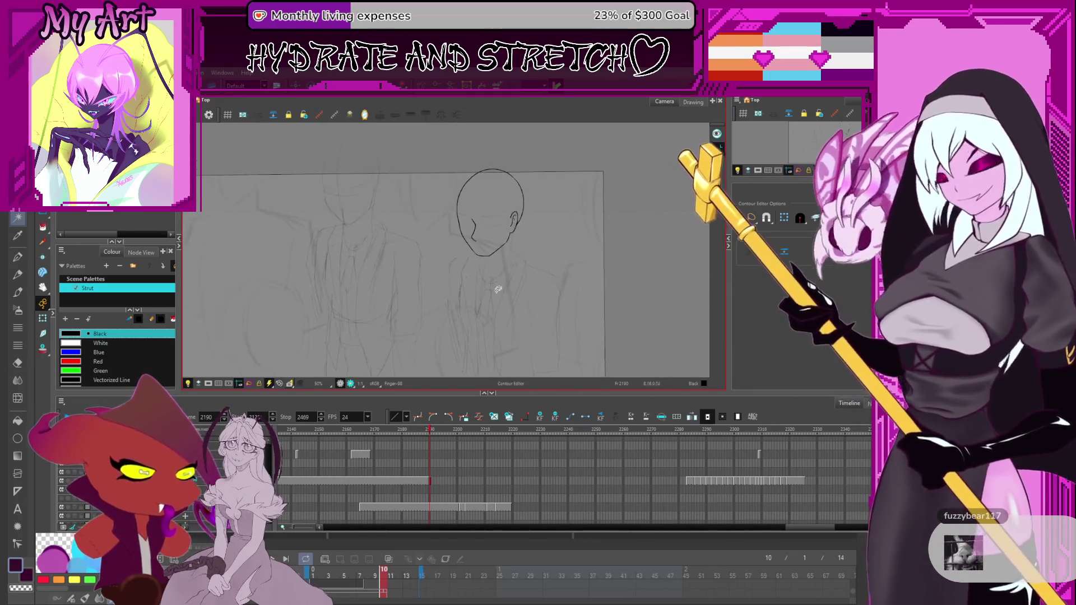
key(alt+slash)
mouse_move(486, 299)
mouse_down()
mouse_move(474, 247)
mouse_move(480, 267)
mouse_up()
scroll(474, 247, up, 1)
scroll(488, 243, up, 4)
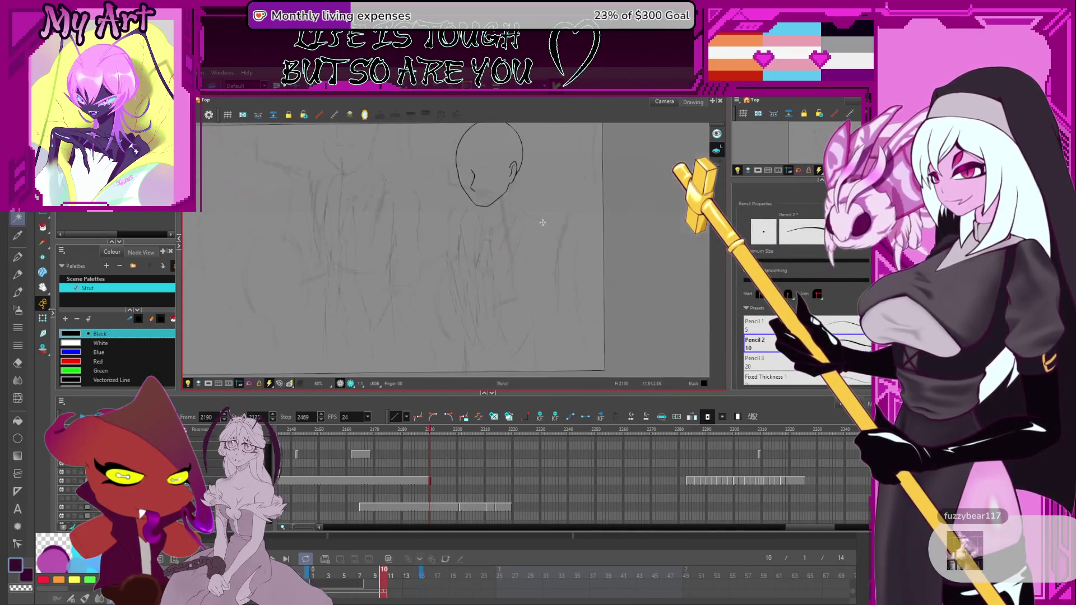
Step: Draw neck lines from under the ear and the front of the jaw down toward the collar
mouse_move(507, 265)
mouse_down()
mouse_move(505, 278)
mouse_move(494, 259)
mouse_up()
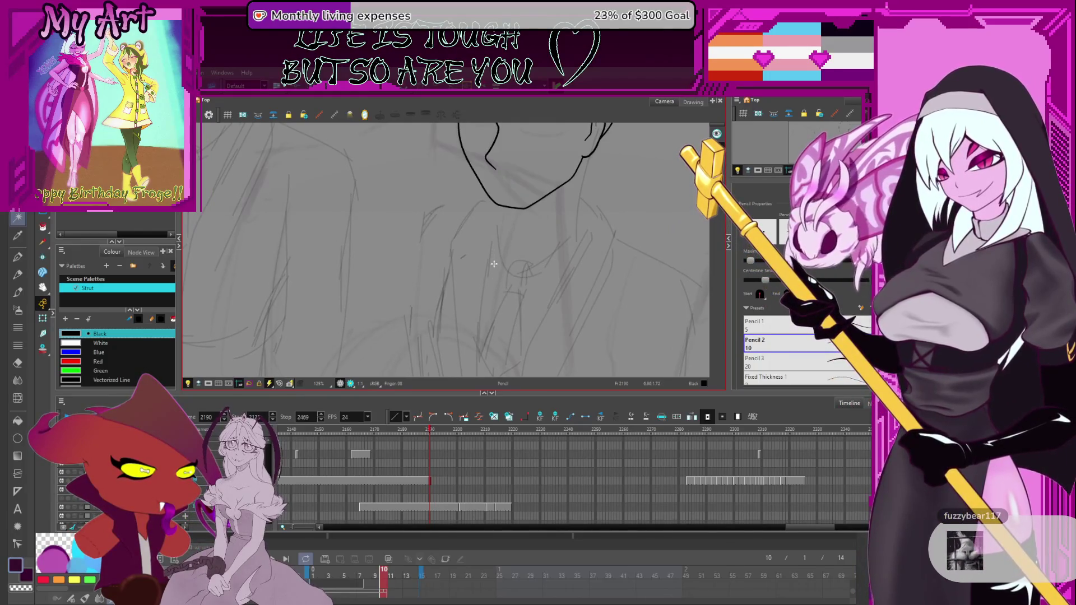
drag(498, 269, 528, 264)
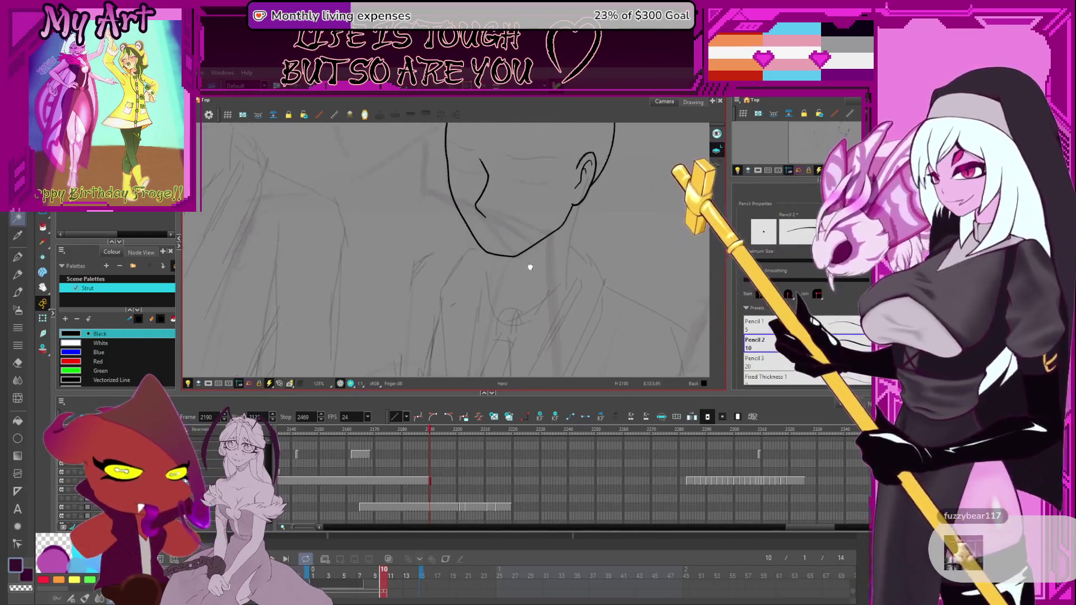
drag(572, 207, 564, 226)
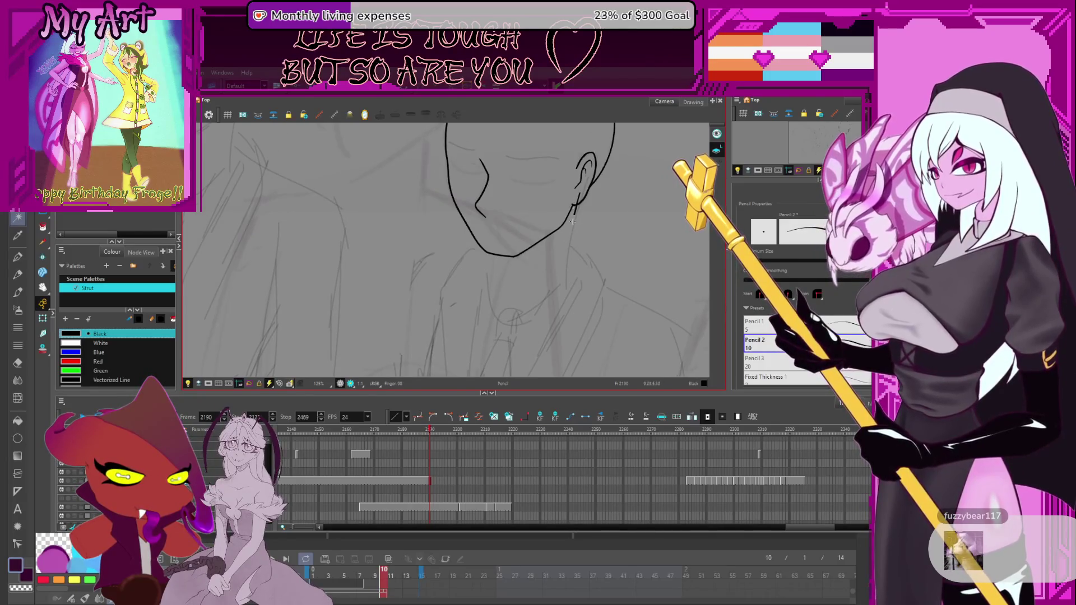
drag(580, 194, 566, 298)
key(ctrl+z)
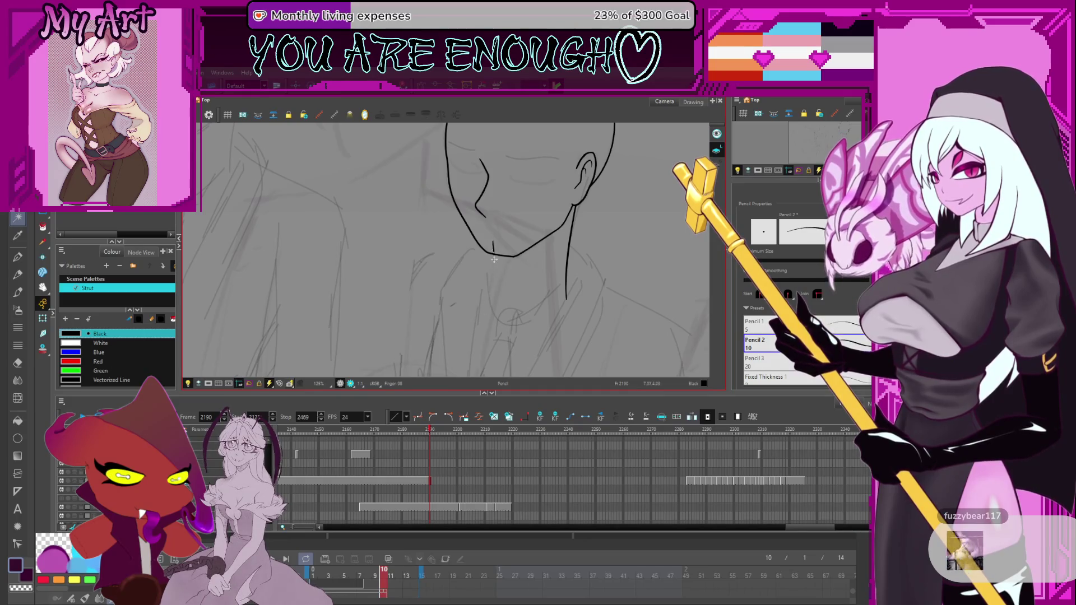
drag(484, 317, 512, 252)
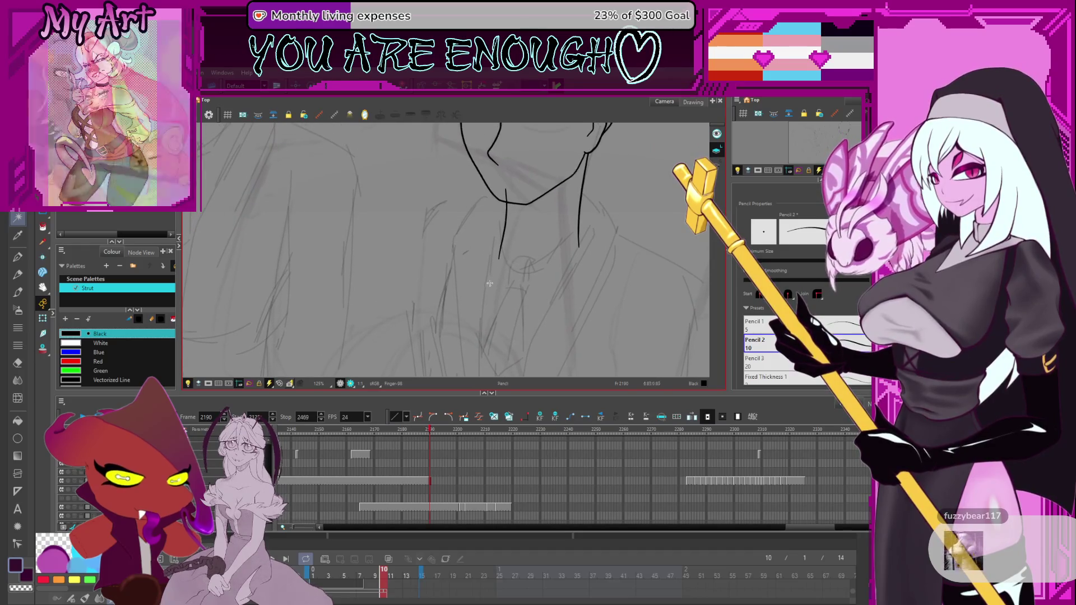
drag(500, 256, 491, 287)
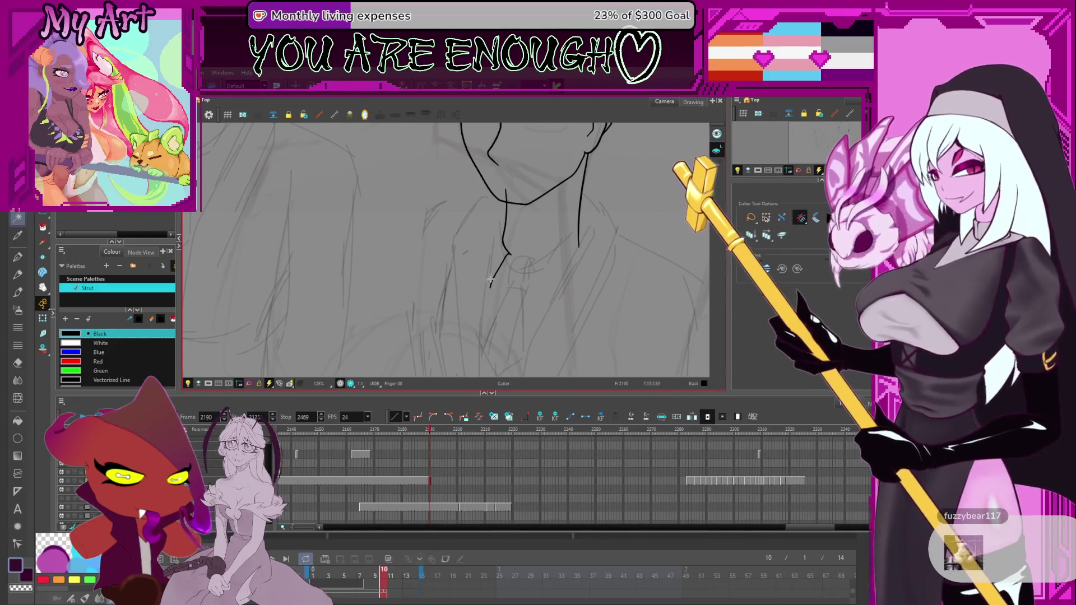
Step: Try drawing the collar curve from the neck line, undoing both attempts
key(alt+x)
mouse_move(490, 287)
mouse_down()
mouse_move(475, 253)
mouse_move(481, 269)
mouse_move(520, 210)
mouse_up()
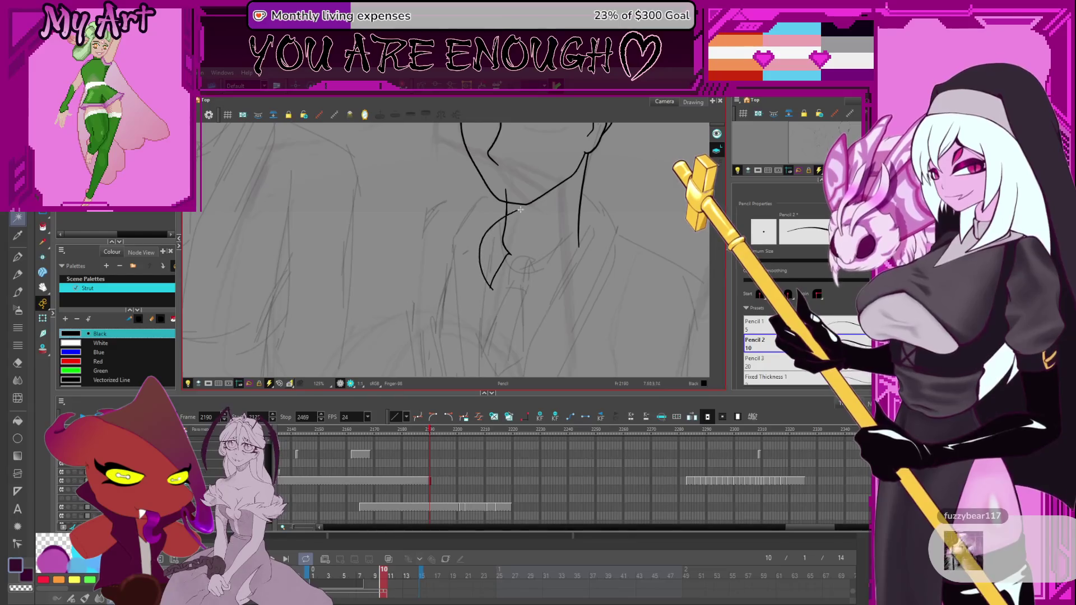
key(ctrl+z)
mouse_move(508, 256)
mouse_down()
mouse_move(493, 287)
mouse_move(484, 248)
mouse_up()
key(ctrl+z)
scroll(522, 246, down, 4)
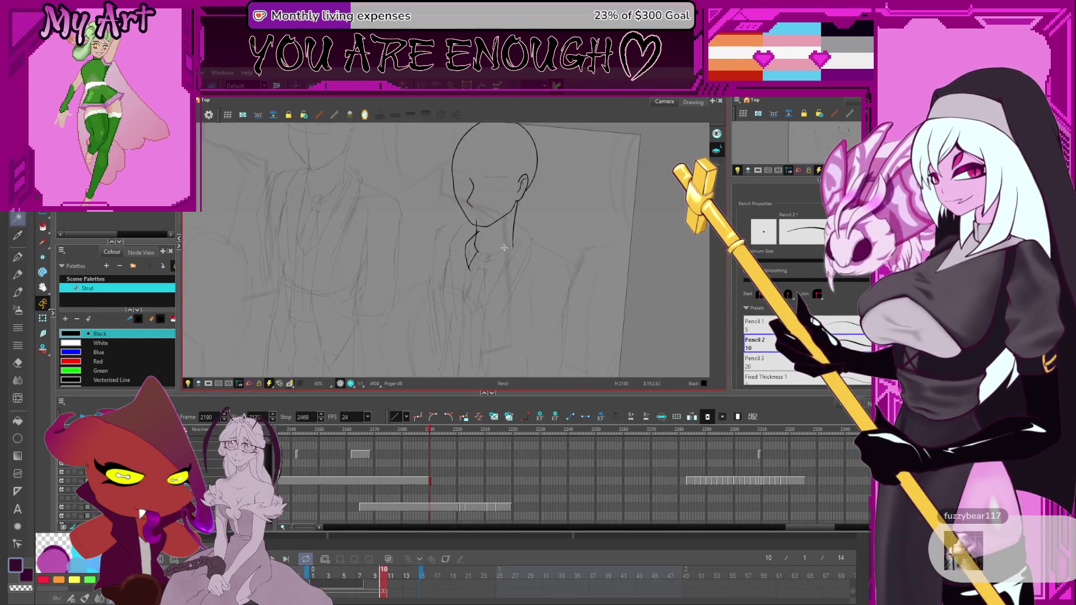
key(alt+s)
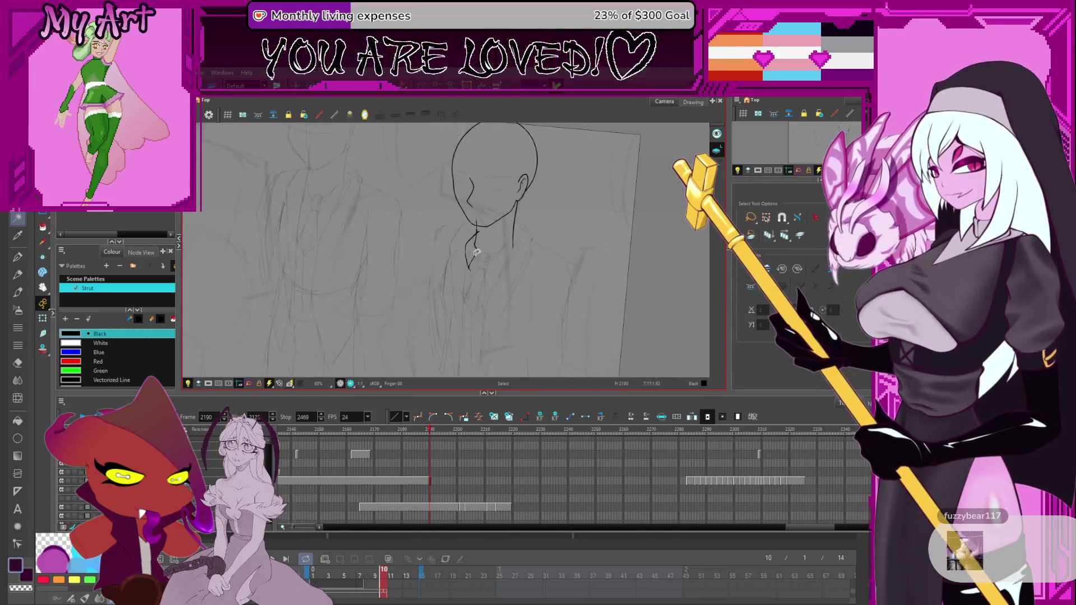
scroll(528, 232, down, 1)
Step: Draw the long jacket-front line below the collar, redrawing its lower part until it fits
key(alt+/)
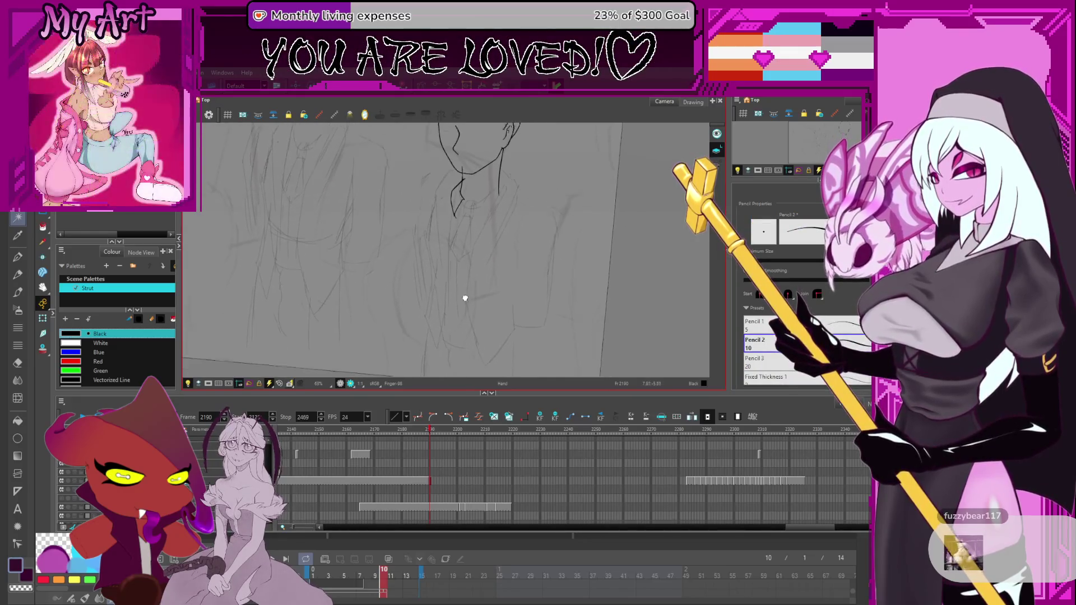
drag(464, 360, 476, 261)
key(ctrl+z)
mouse_move(461, 363)
mouse_down()
mouse_move(474, 278)
mouse_move(502, 209)
mouse_move(478, 231)
mouse_move(475, 209)
mouse_up()
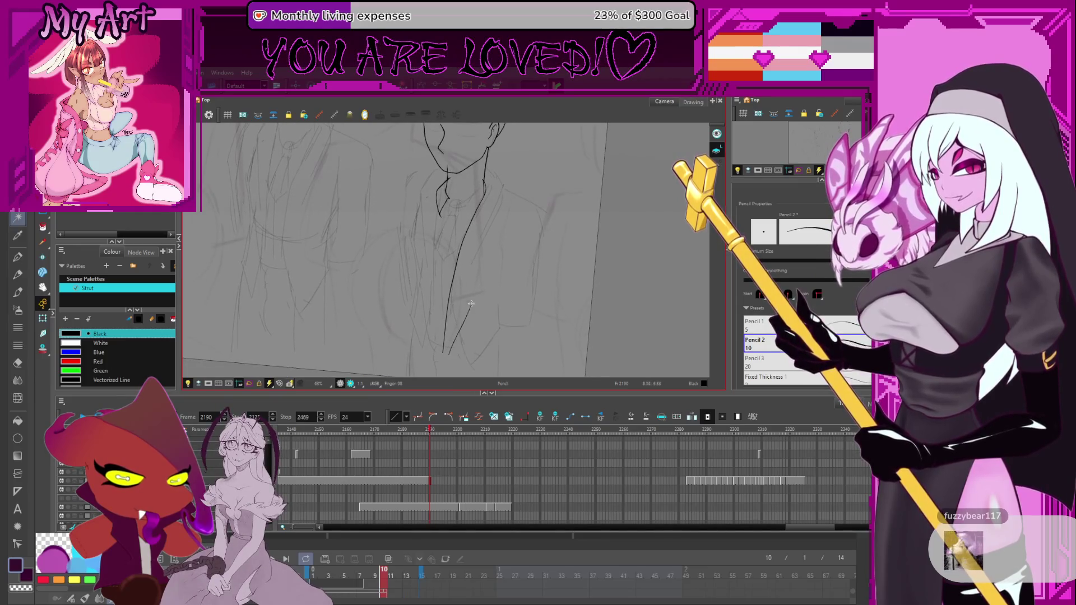
key(ctrl+z)
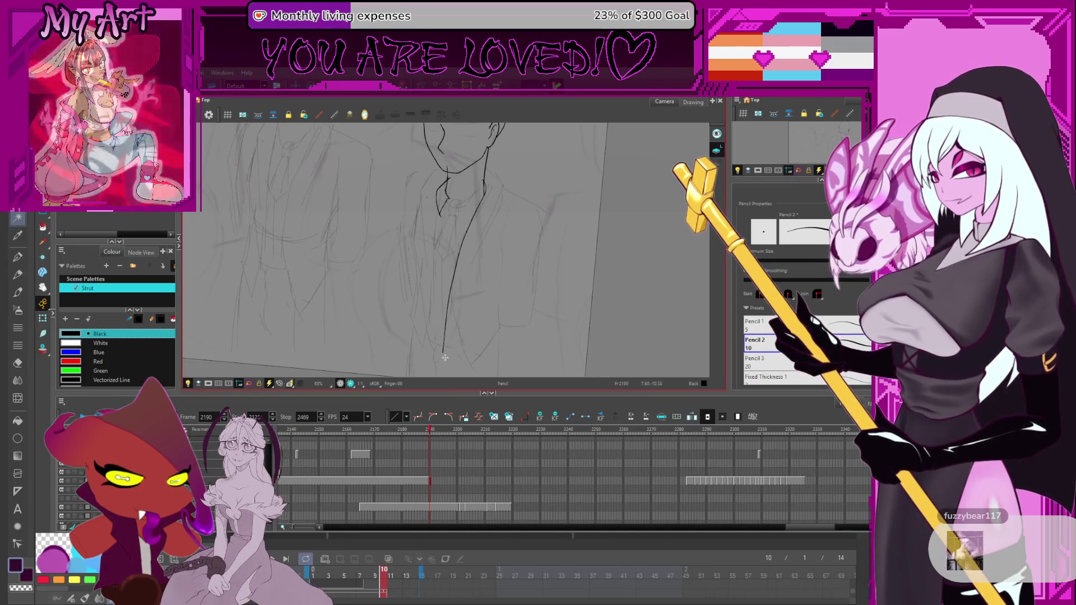
drag(447, 354, 473, 296)
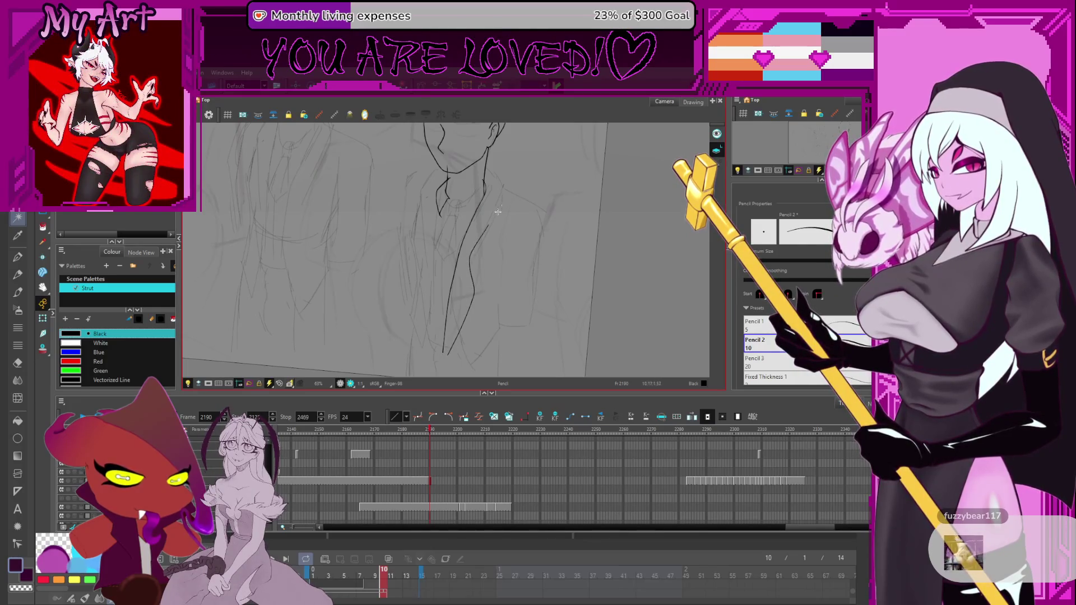
drag(497, 212, 472, 279)
key(alt+q)
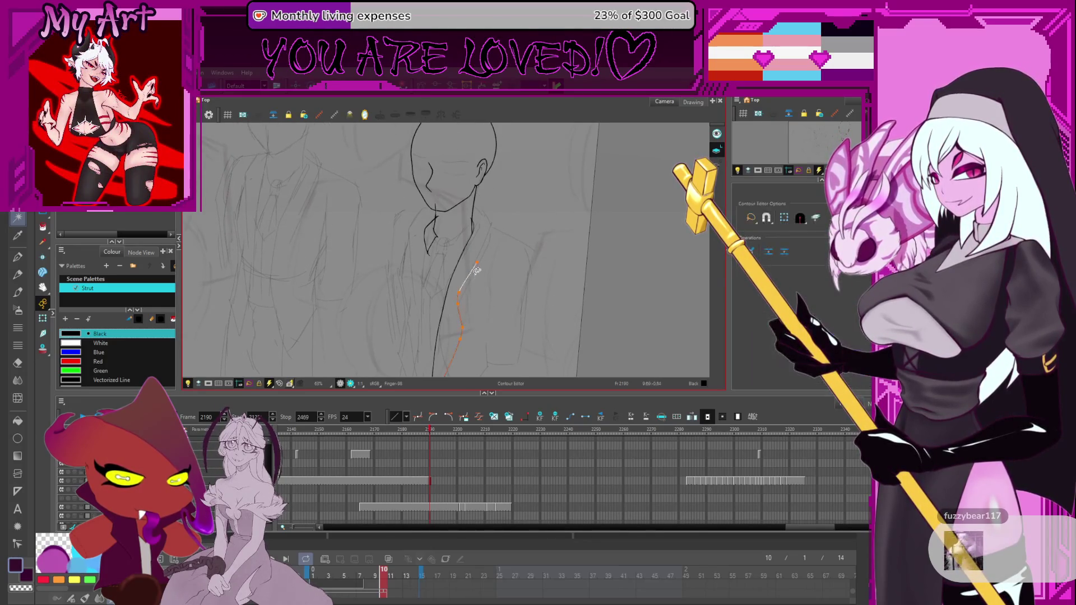
scroll(474, 272, up, 2)
click(474, 297)
Step: Drag points on the jacket-front line and the shoulder line beside the neck into smoother curves
shift+click(472, 306)
click(473, 316)
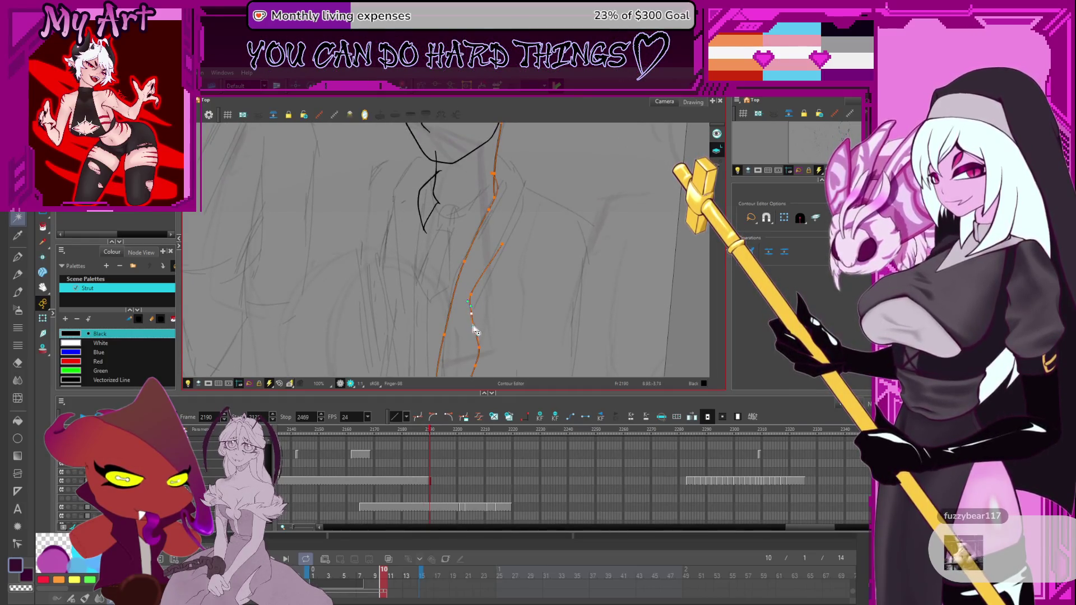
scroll(492, 303, up, 2)
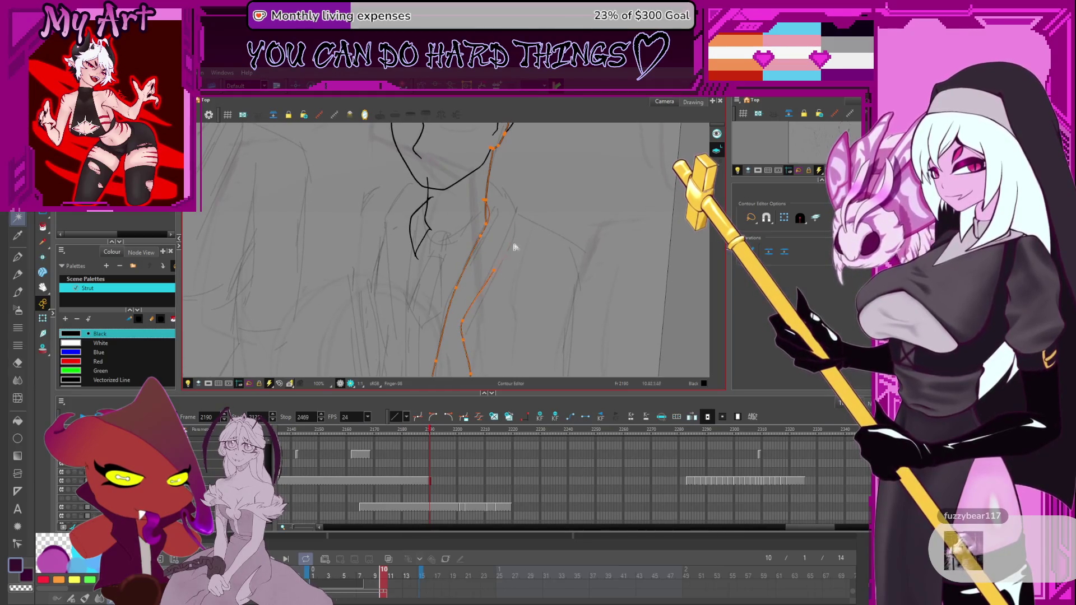
drag(517, 199, 512, 230)
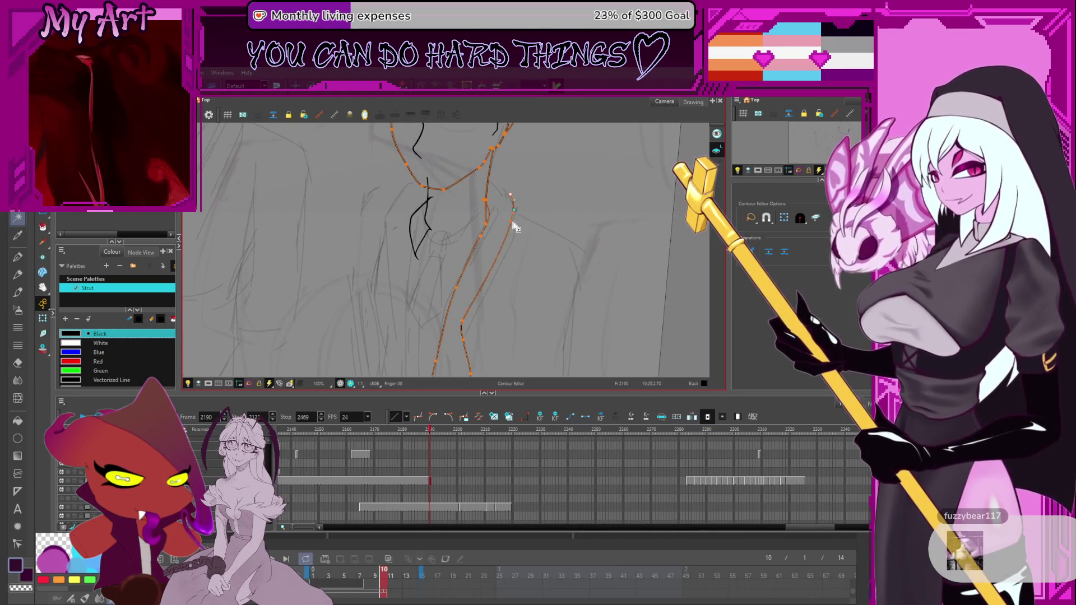
scroll(514, 225, up, 2)
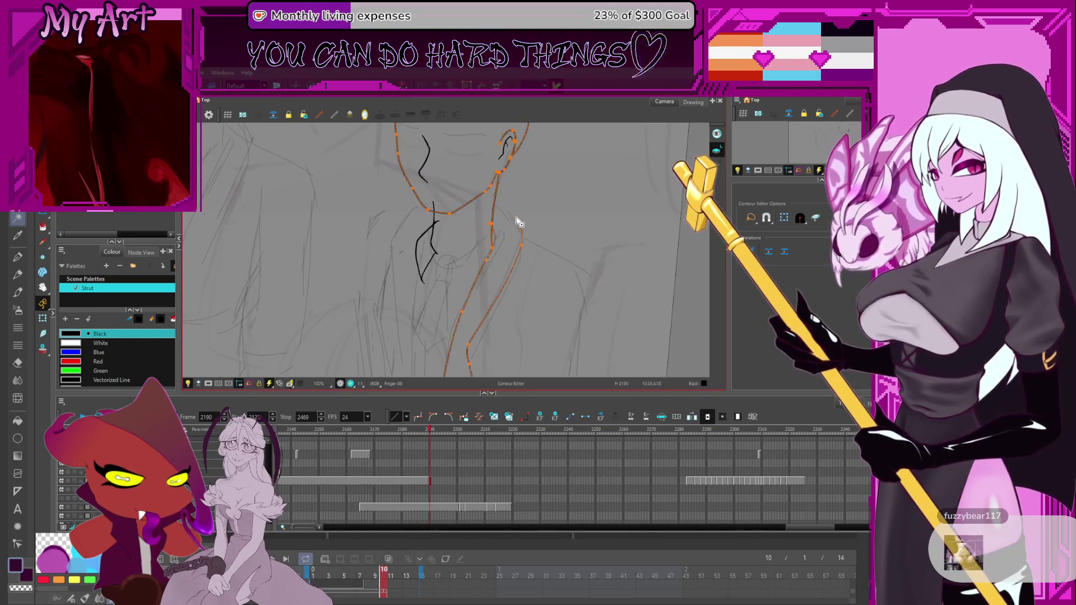
drag(506, 216, 487, 217)
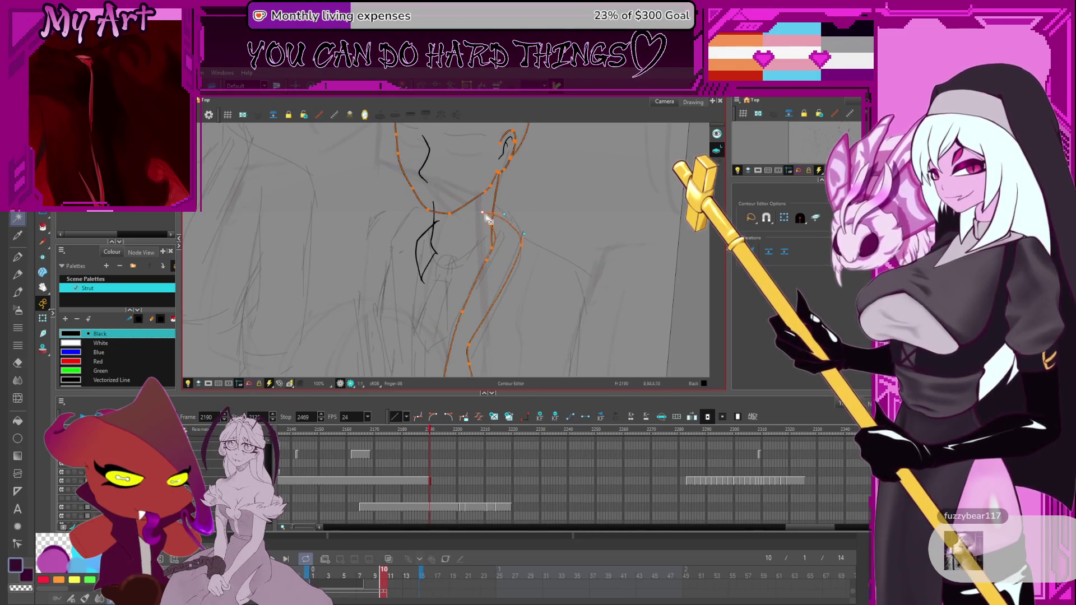
scroll(498, 235, up, 2)
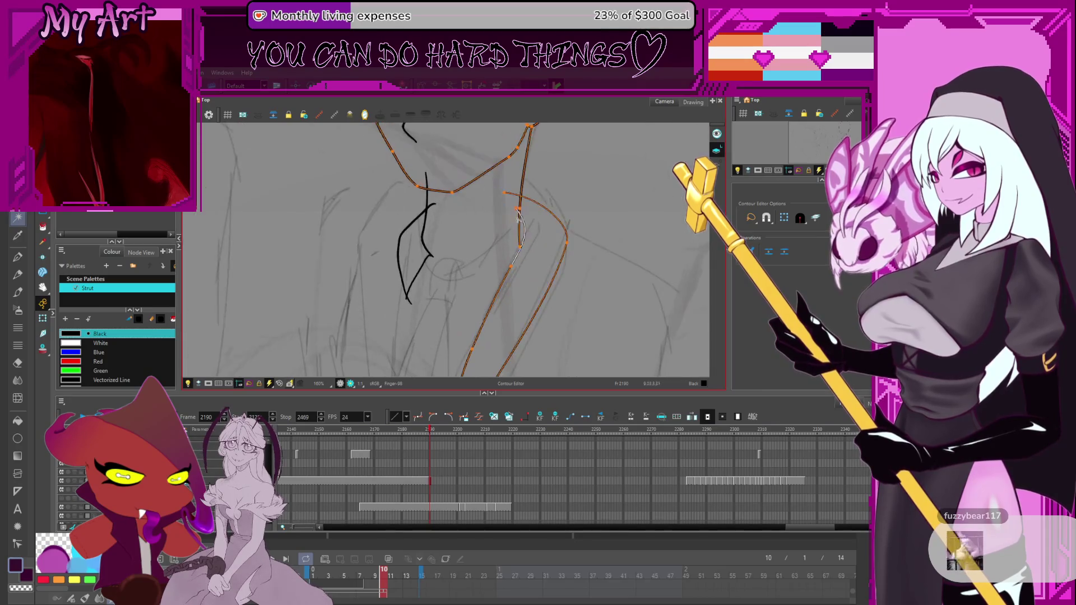
click(517, 219)
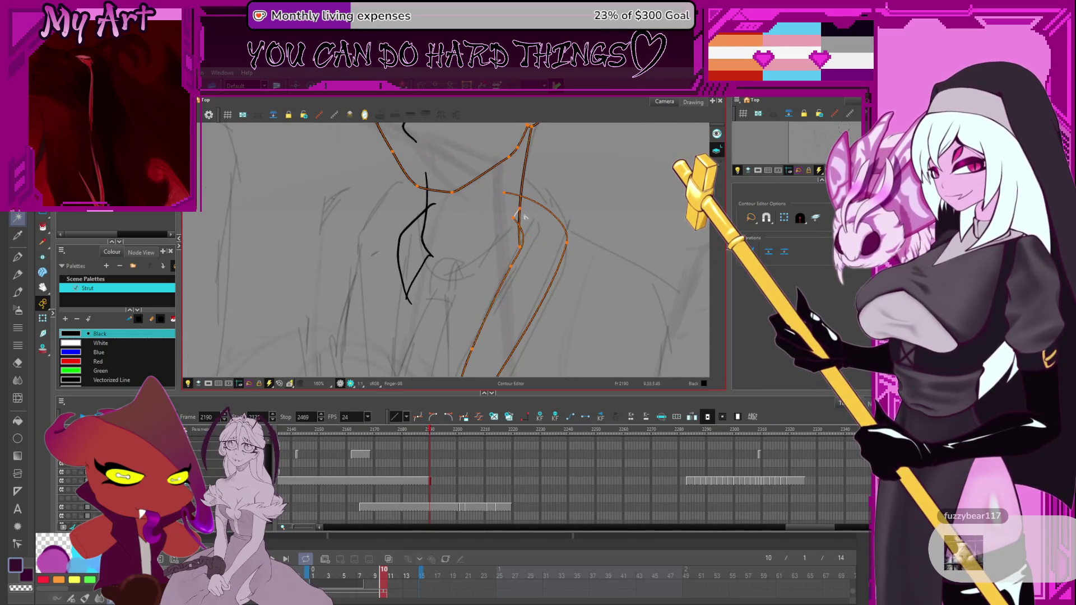
scroll(539, 205, down, 3)
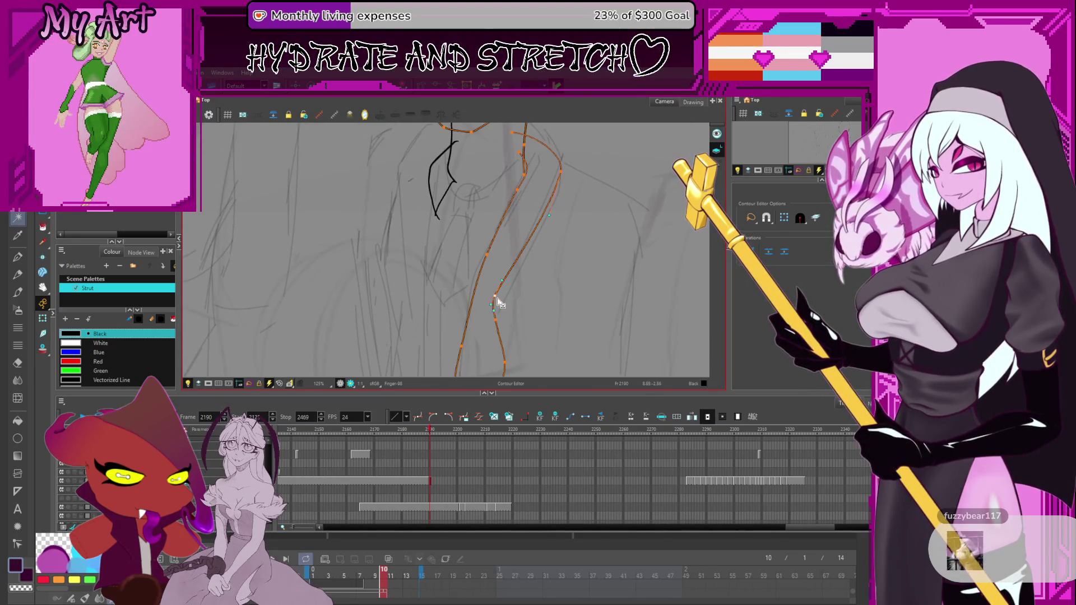
click(497, 302)
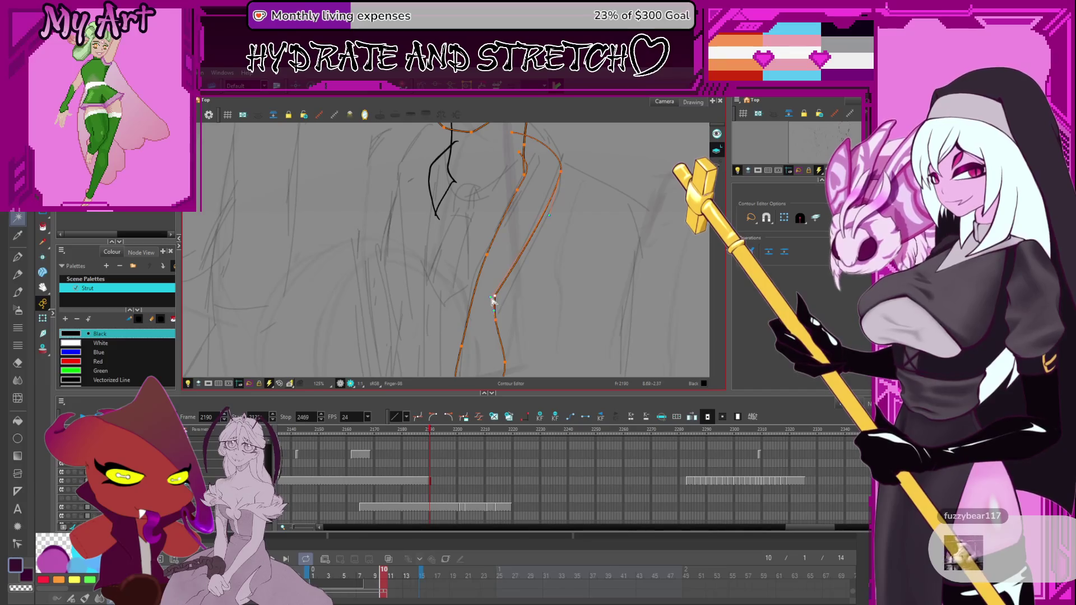
click(546, 220)
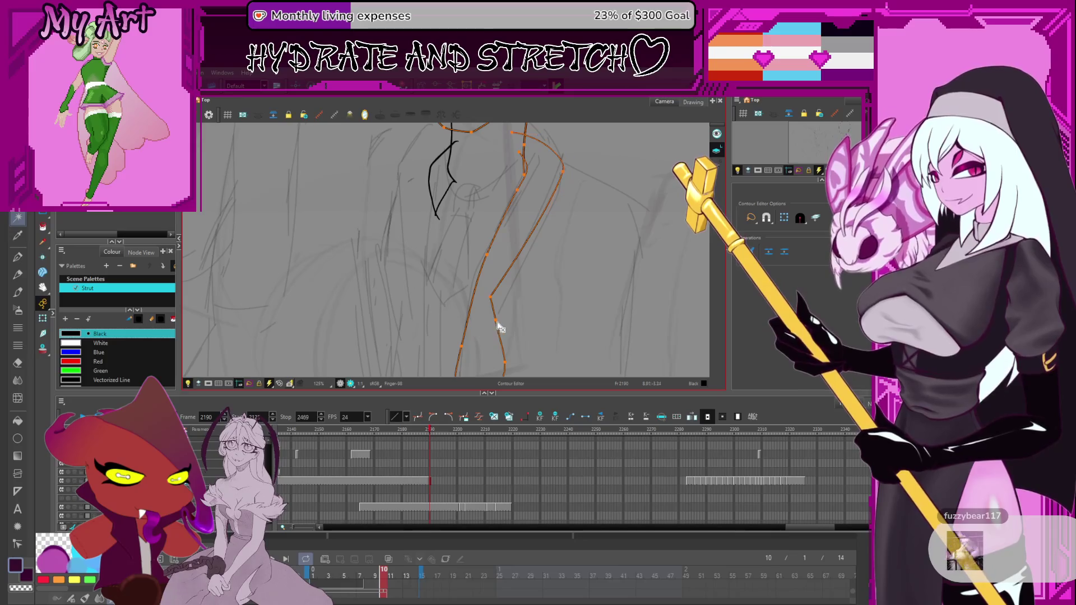
scroll(516, 254, down, 4)
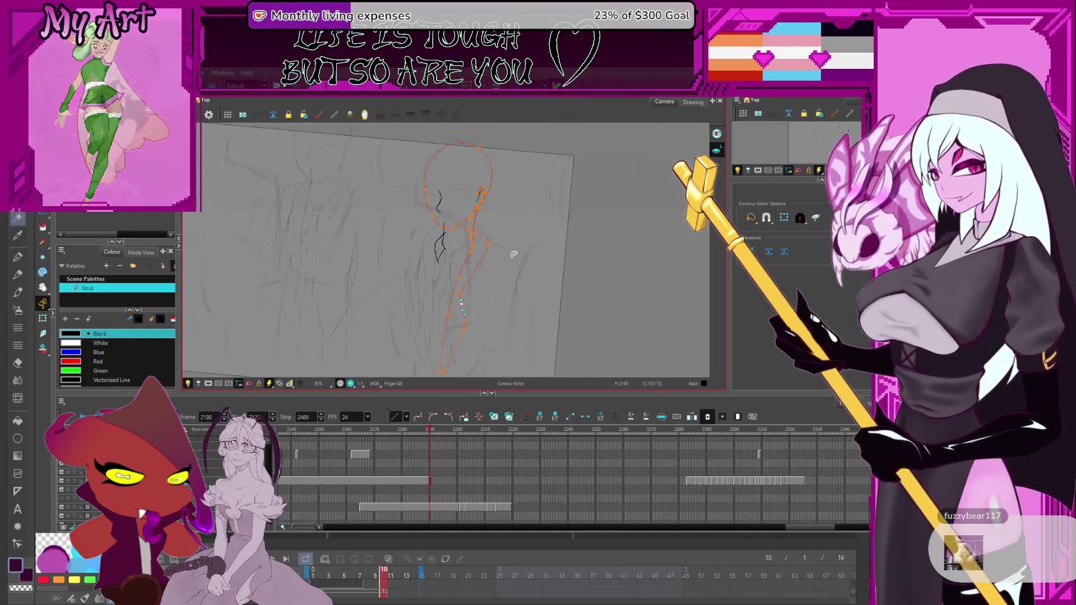
Step: Draw the collar flap strokes beside the tie, with the collar edge rising up to the right
key(alt+slash)
scroll(528, 229, up, 2)
drag(529, 229, 483, 281)
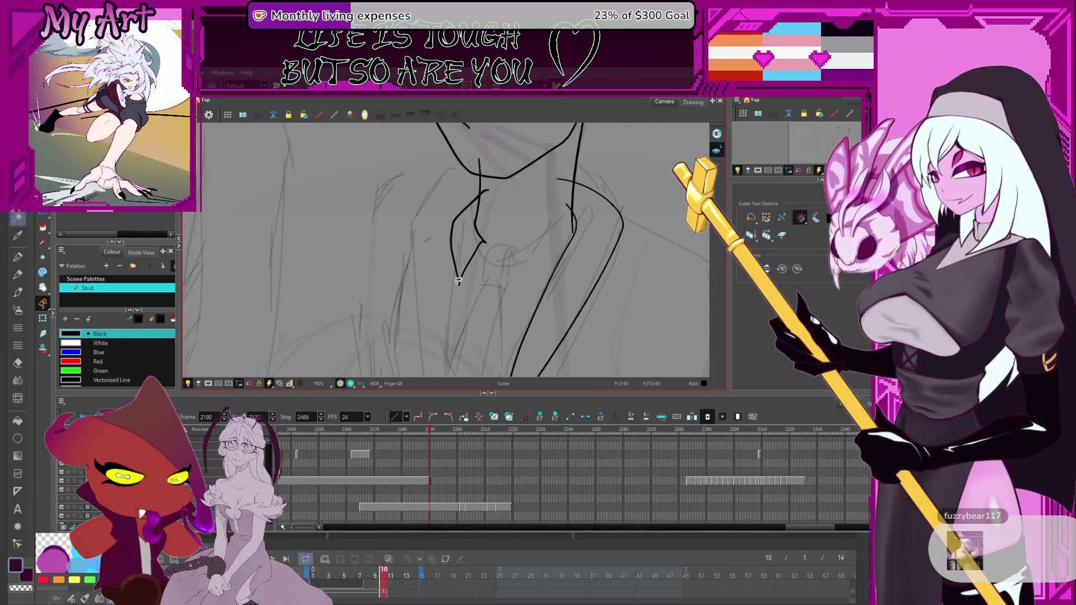
key(alt+slash)
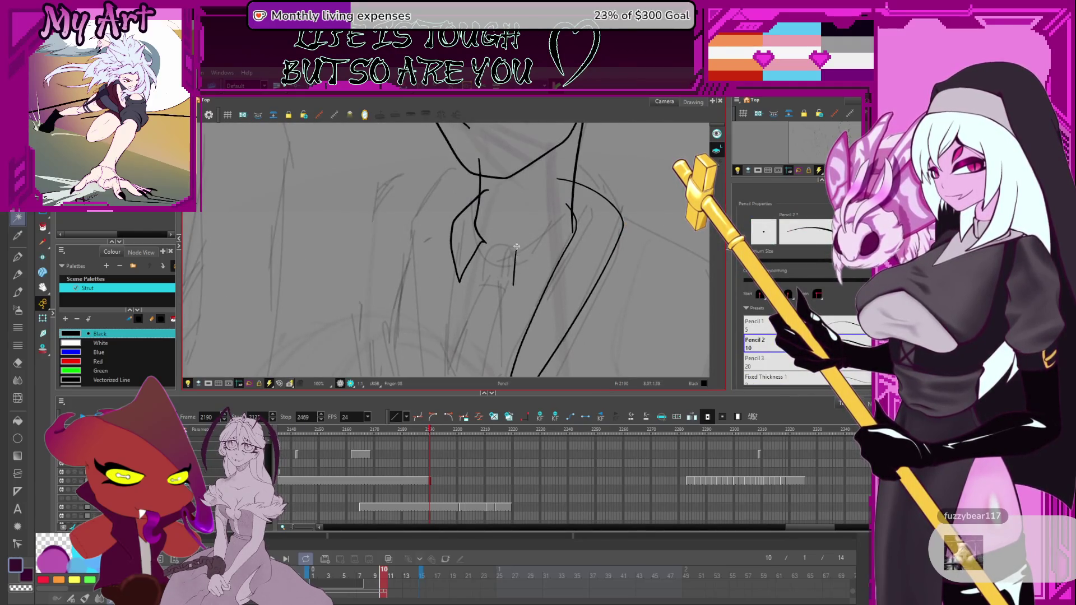
key(ctrl+z)
drag(516, 290, 521, 245)
key(ctrl+z)
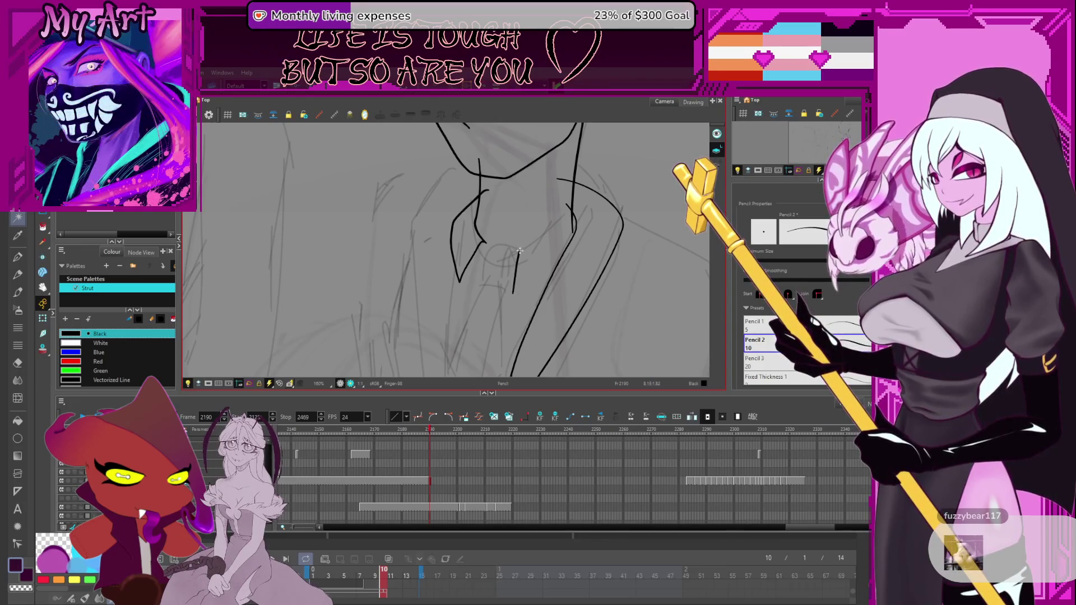
drag(534, 242, 581, 206)
key(alt+t)
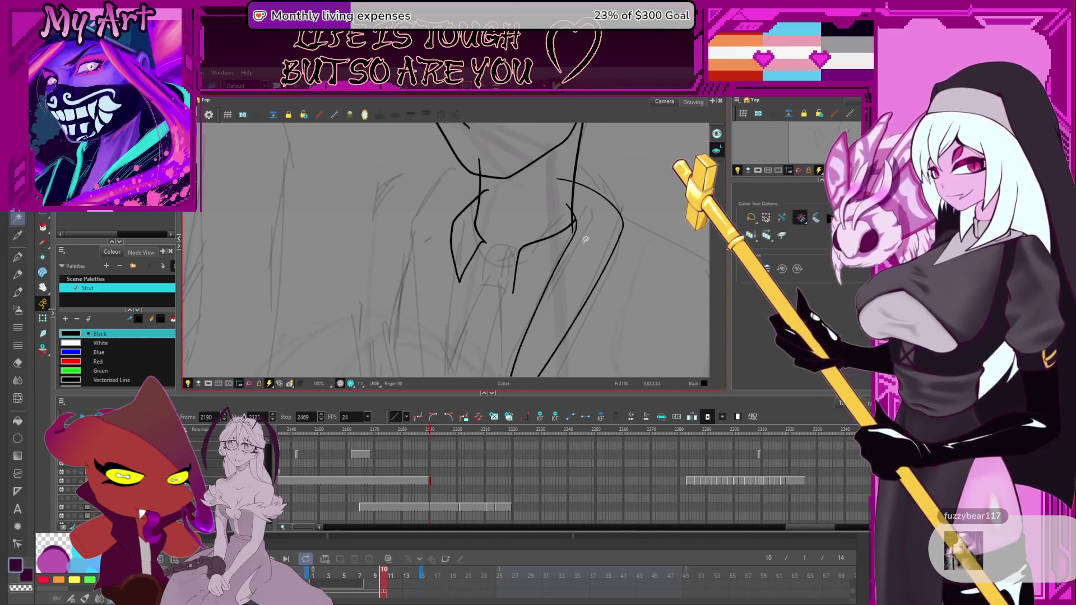
key(alt+slash)
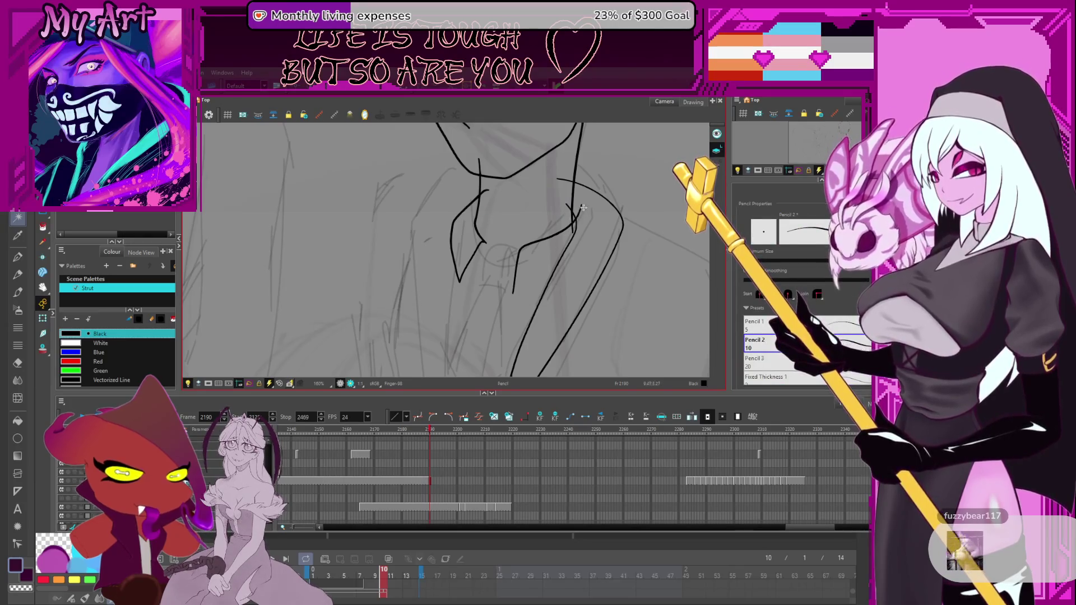
double_click(579, 207)
mouse_move(578, 206)
mouse_down()
mouse_move(569, 212)
mouse_move(586, 211)
mouse_up()
key(alt+t)
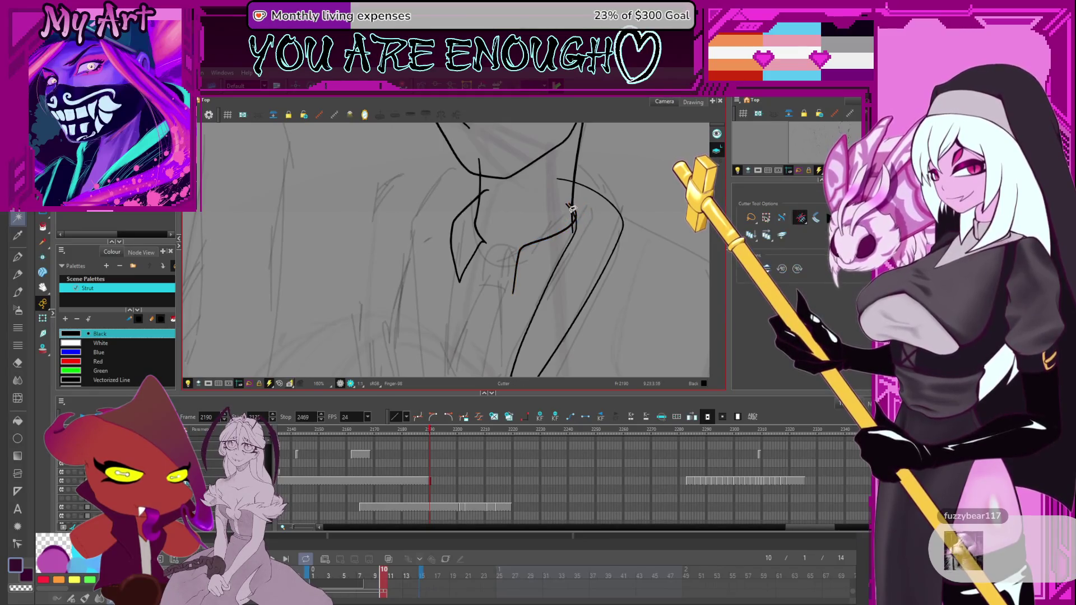
key(alt+slash)
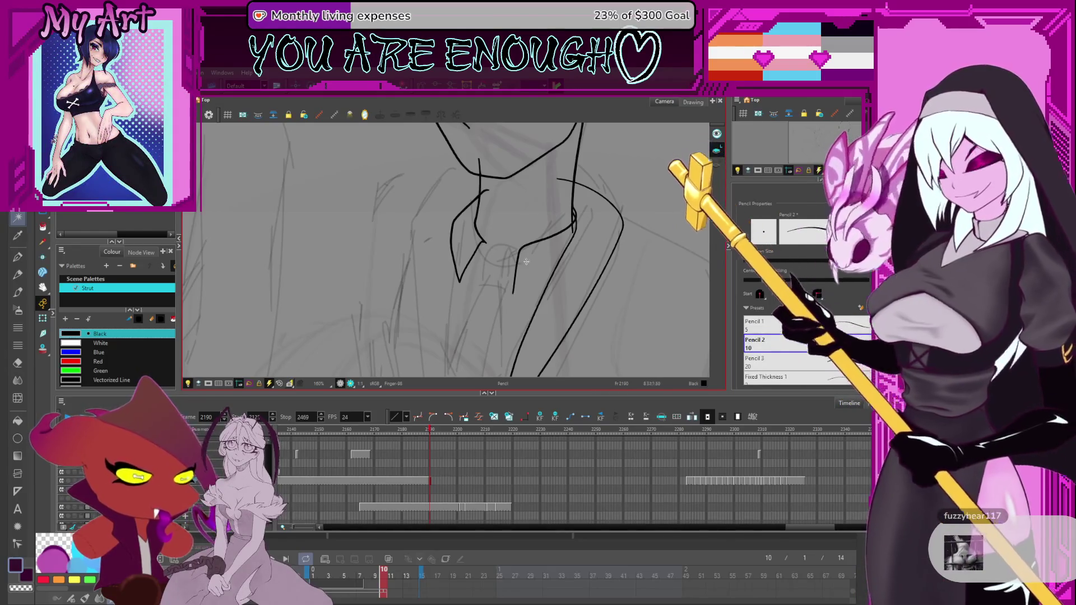
Step: Reshape the collar flap's bottom edge, lower diagonal and corner into a notched lapel
key(alt+q)
click(515, 287)
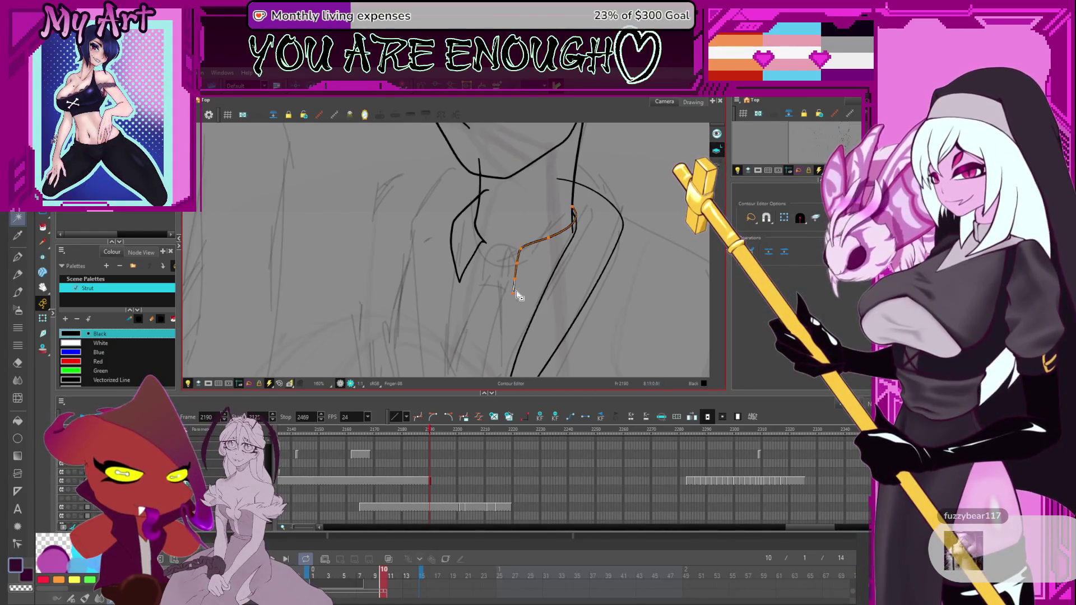
click(521, 284)
drag(514, 292, 516, 298)
shift+click(555, 304)
drag(563, 287, 564, 285)
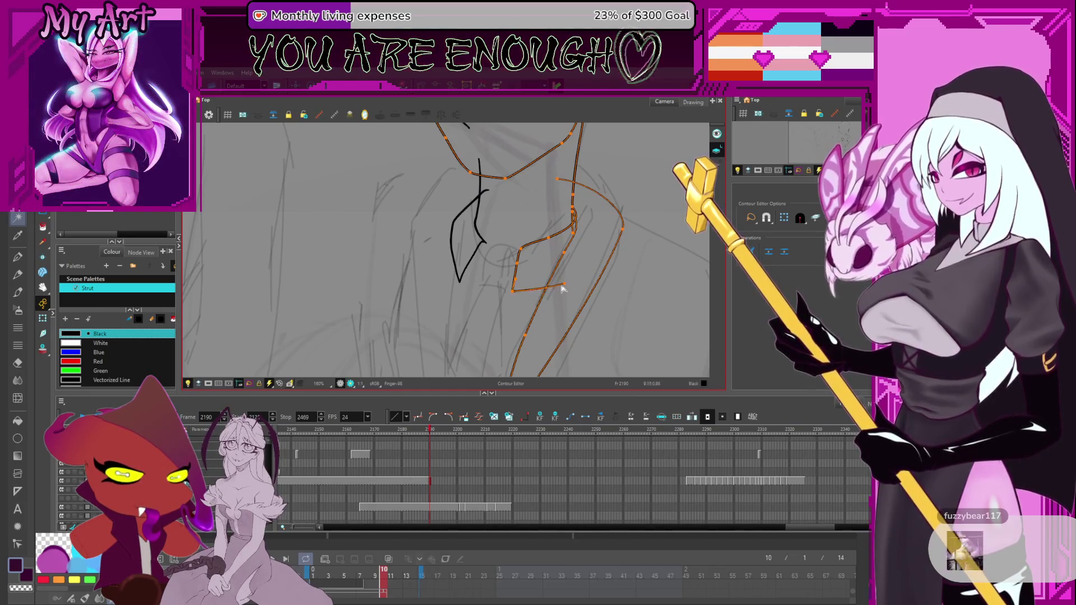
drag(549, 247, 549, 250)
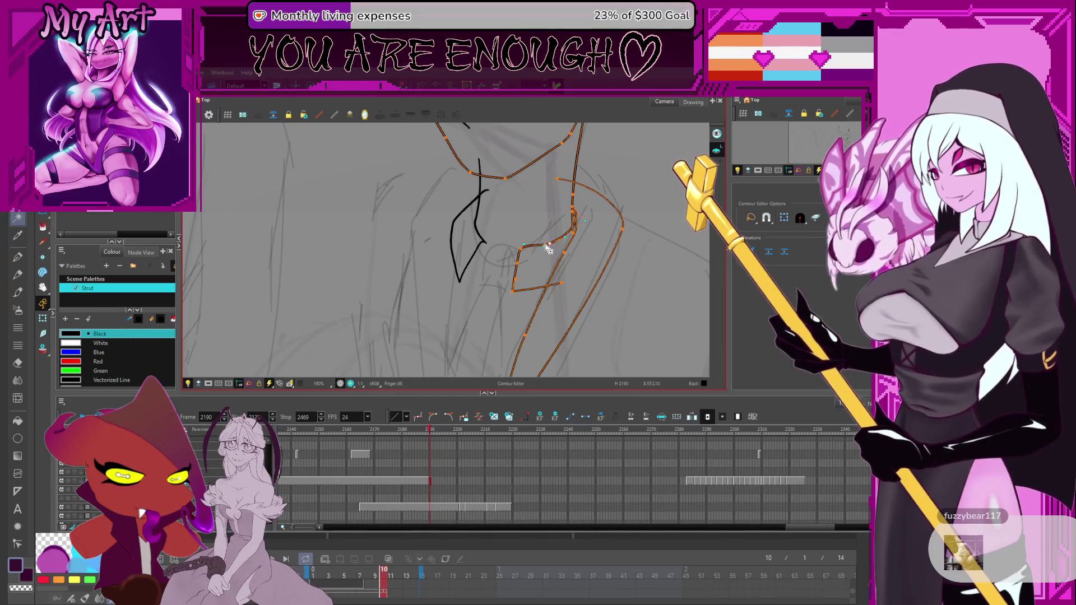
click(524, 249)
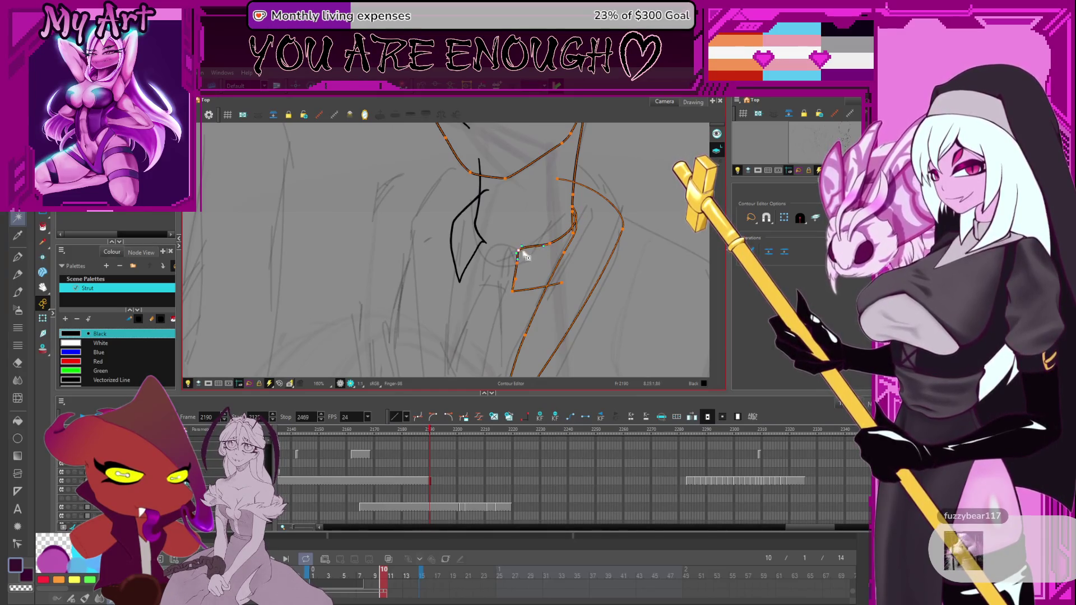
scroll(533, 263, down, 5)
scroll(539, 271, up, 5)
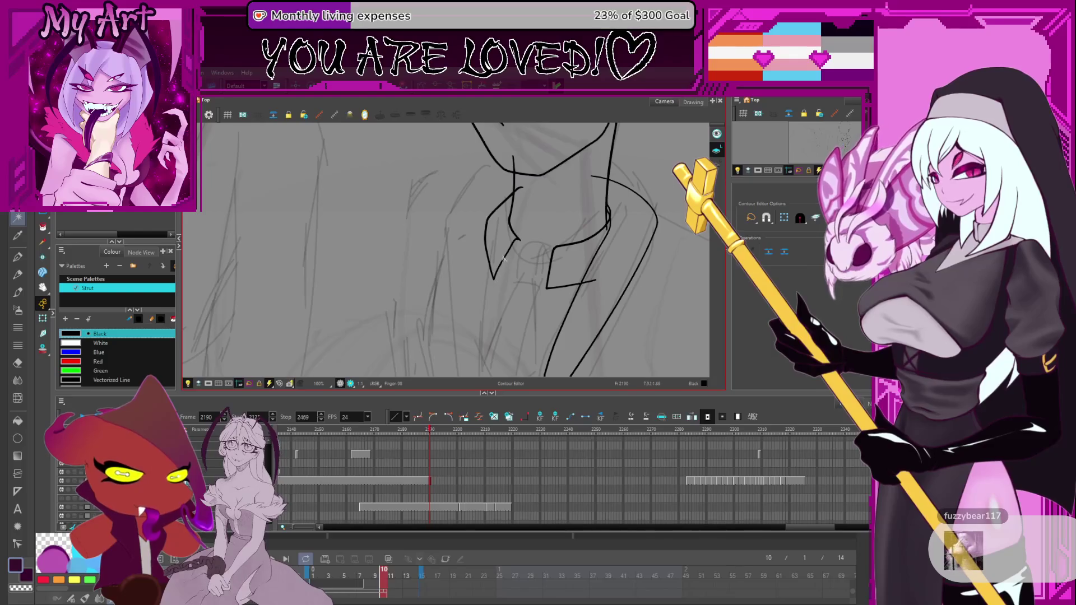
Step: Draw the tie knot under the collar and the tie's left edge
key(alt+slash)
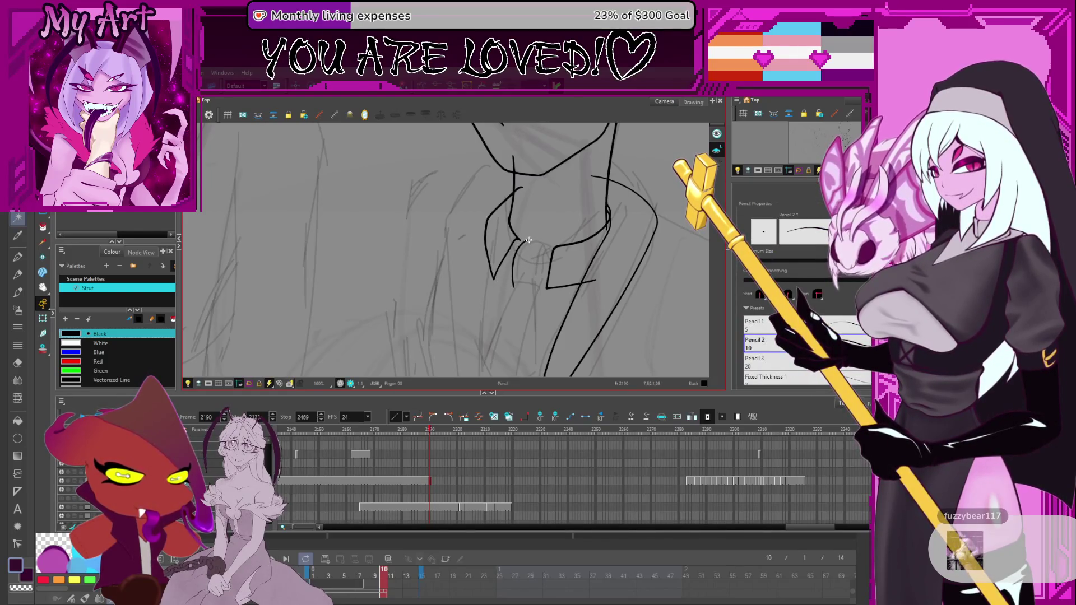
key(alt+s)
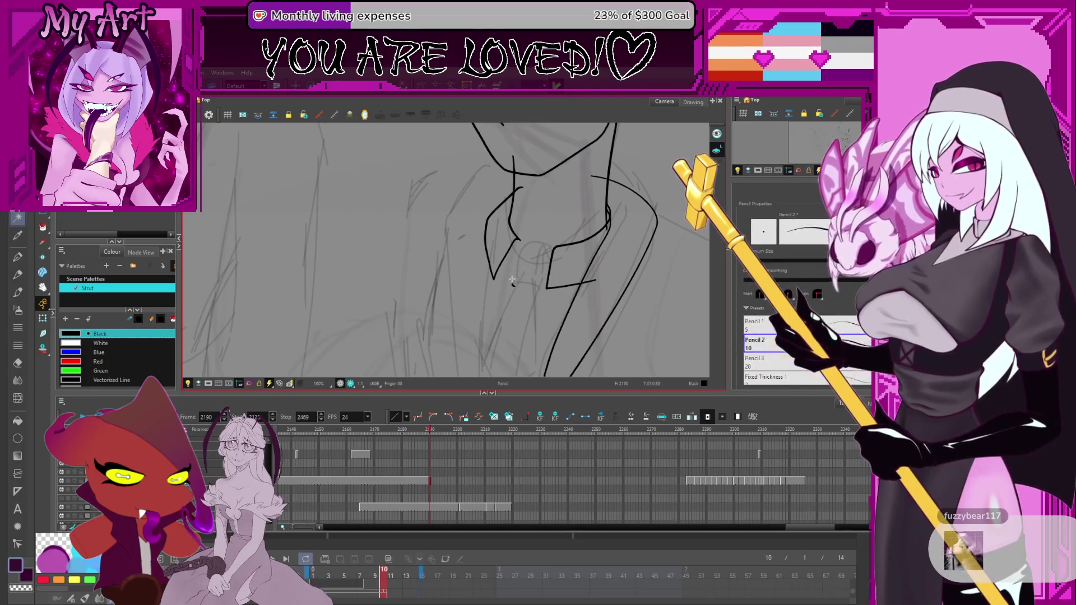
key(alt+s)
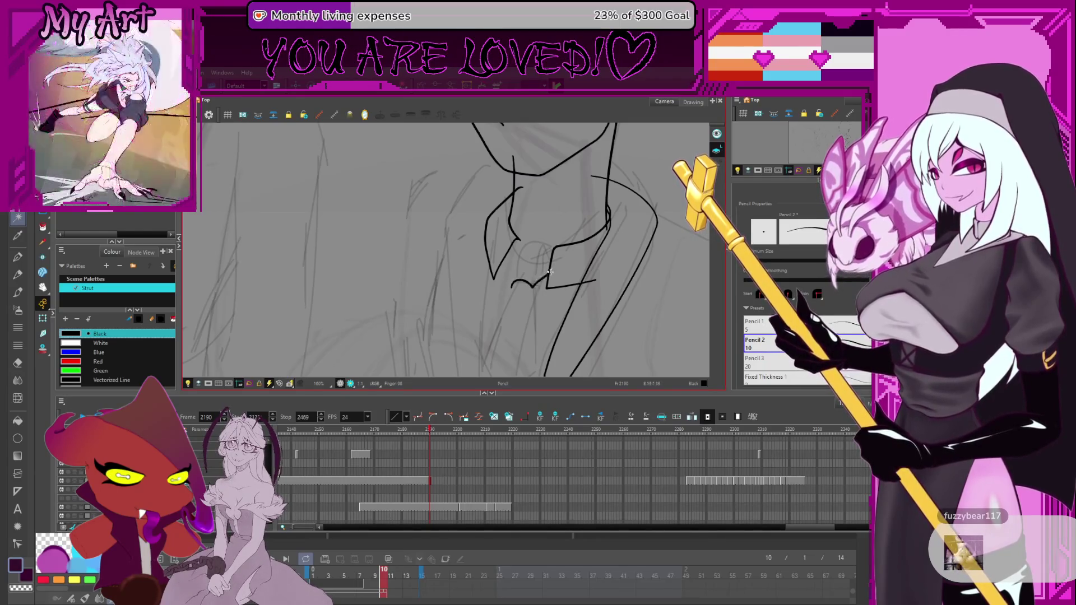
drag(536, 299, 557, 275)
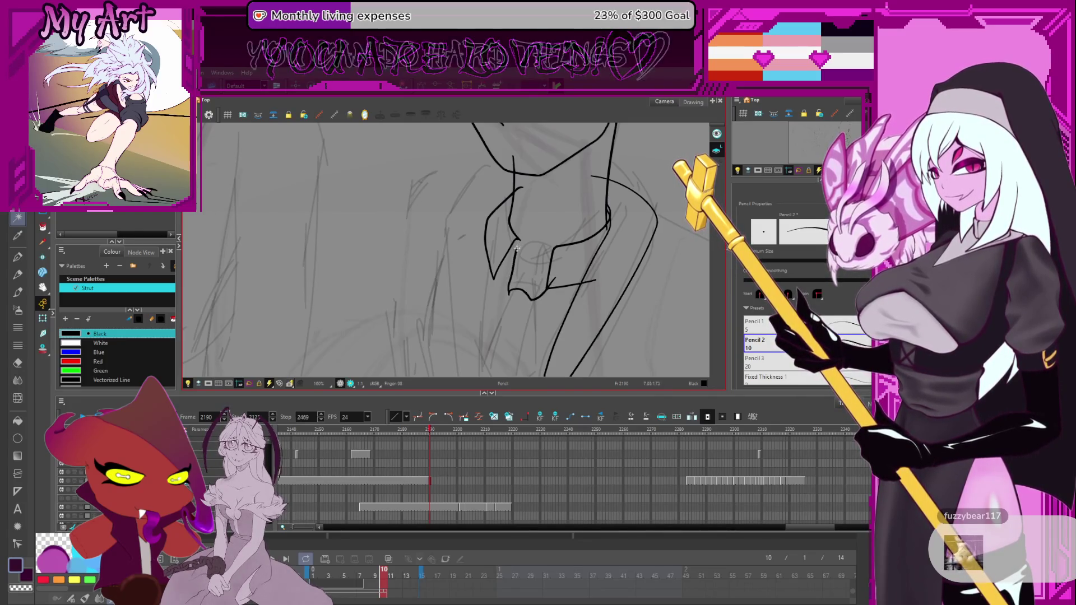
mouse_move(509, 294)
mouse_down()
mouse_move(517, 241)
mouse_move(549, 247)
mouse_up()
key(alt+t)
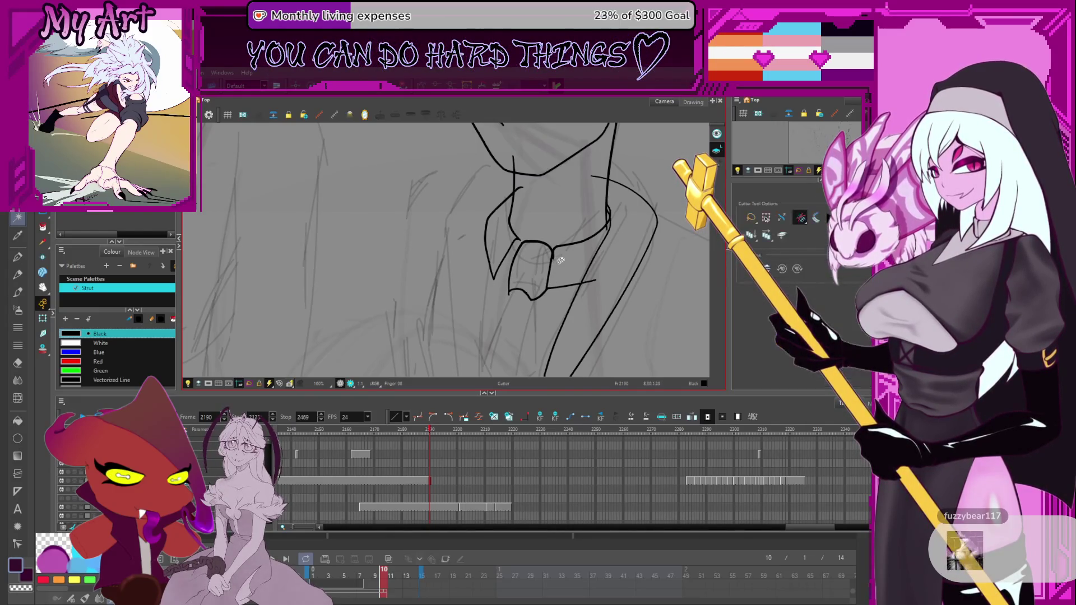
key(alt+slash)
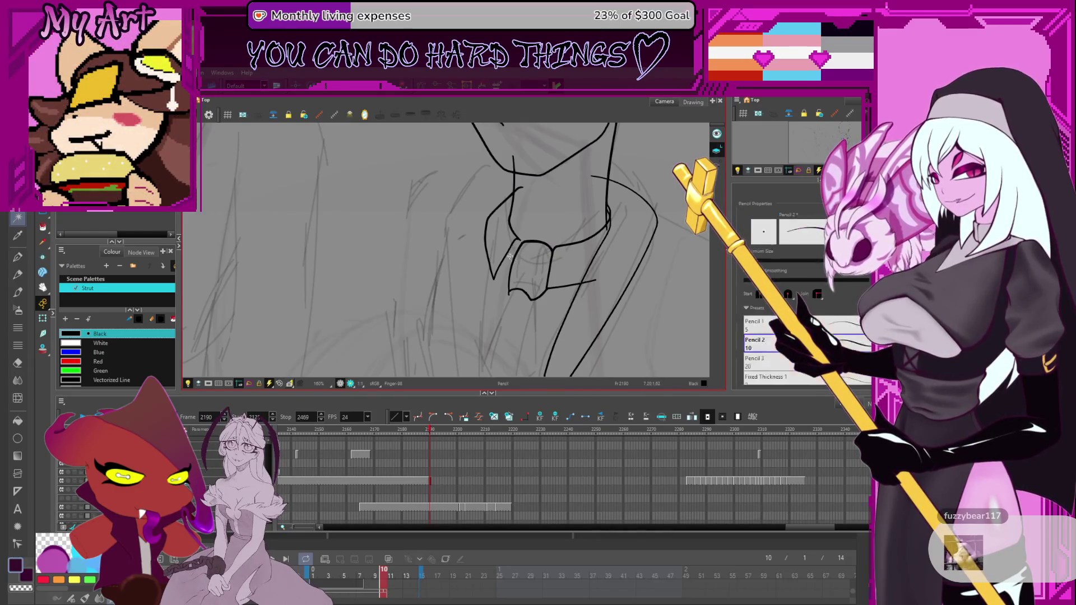
Step: Bow the lower tie edge slightly leftward and adjust its upper part
key(alt+q)
click(502, 271)
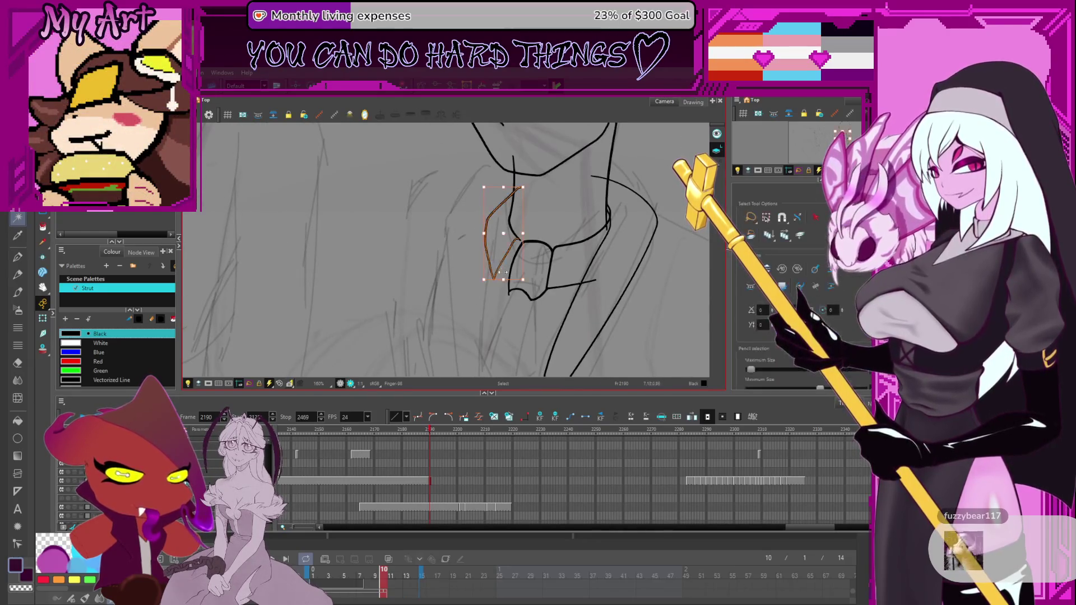
shift+click(511, 255)
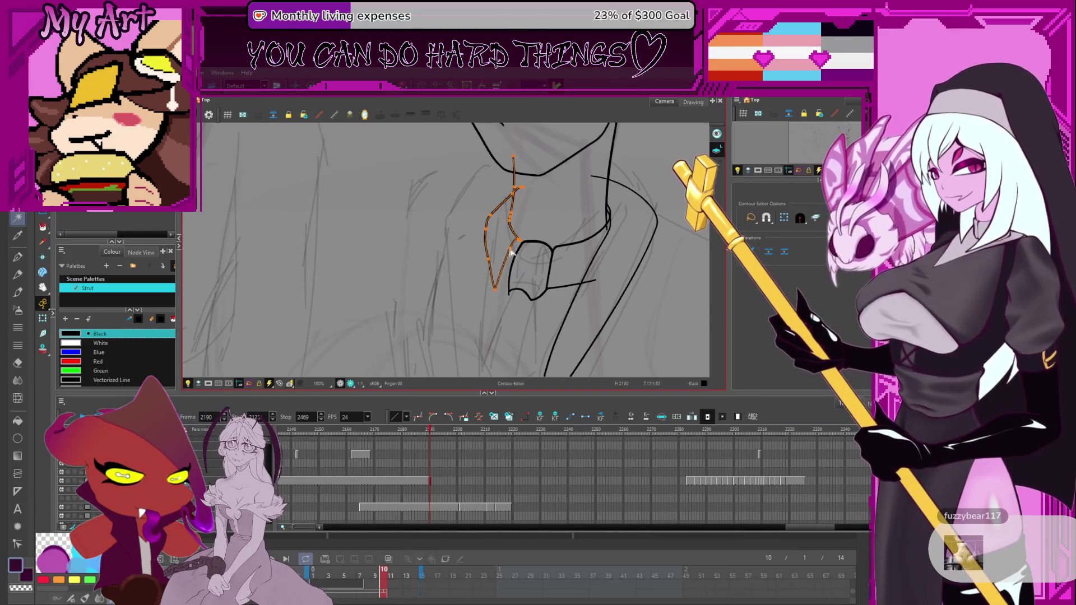
drag(483, 266, 483, 234)
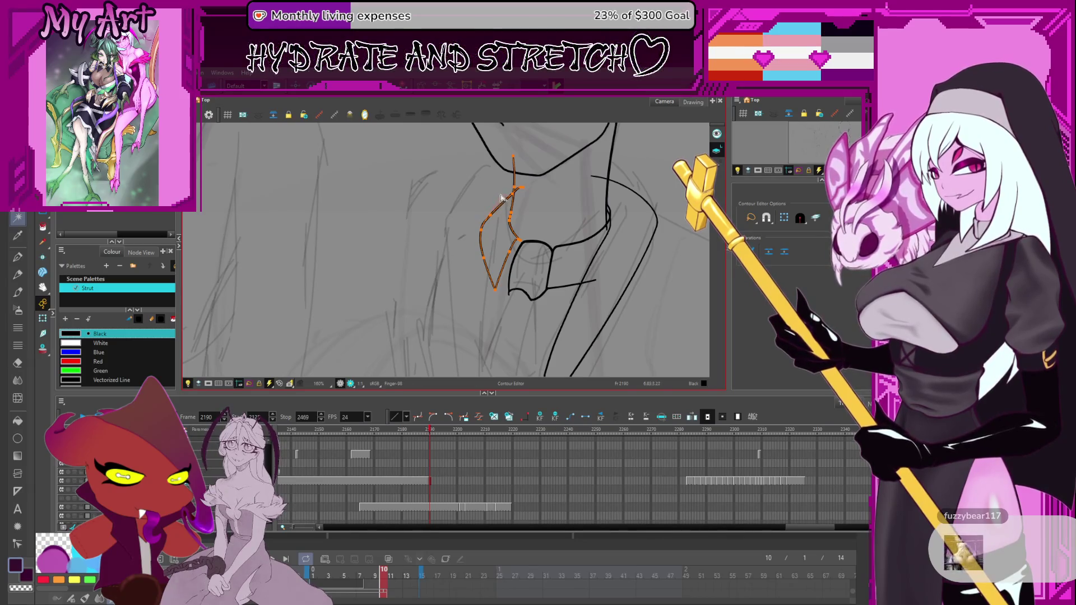
drag(503, 194, 510, 207)
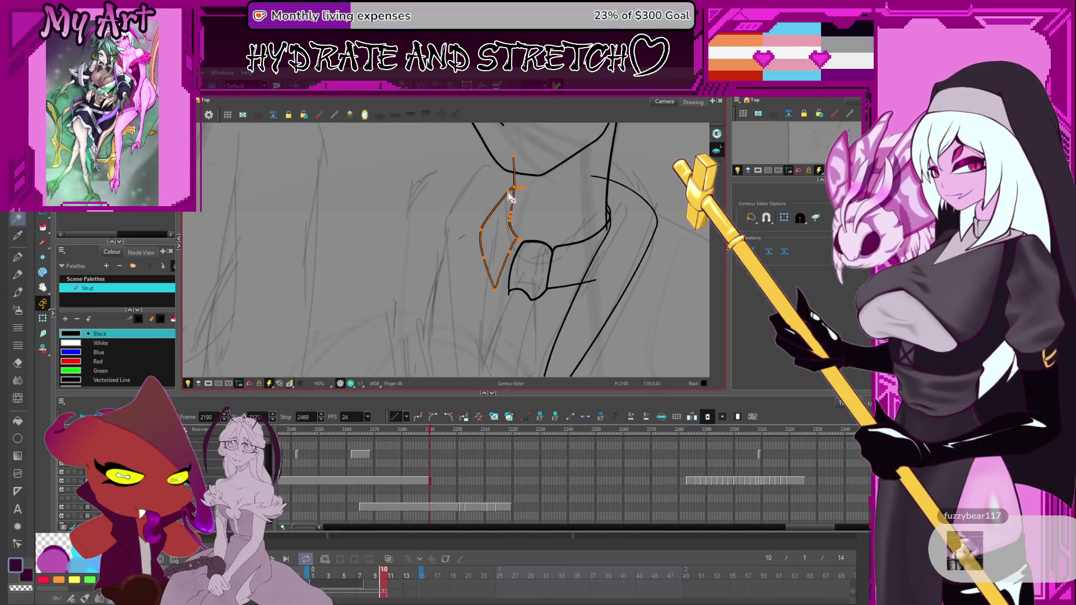
scroll(509, 211, up, 3)
scroll(522, 196, down, 3)
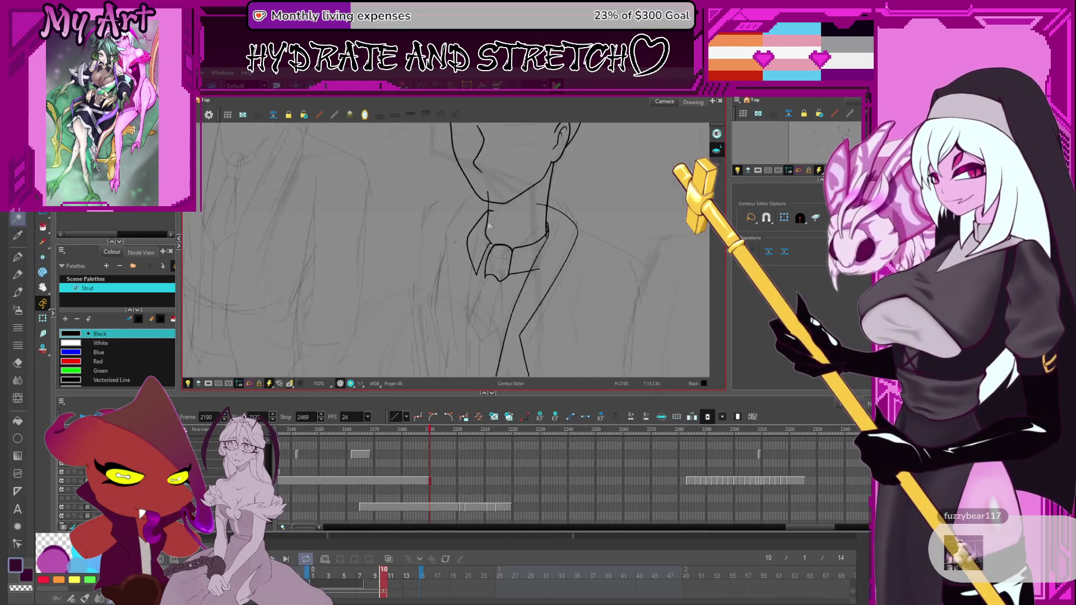
Step: Cut away the neck line segment below the chin with the Cutter
scroll(538, 175, up, 3)
scroll(521, 202, down, 5)
key(alt+t)
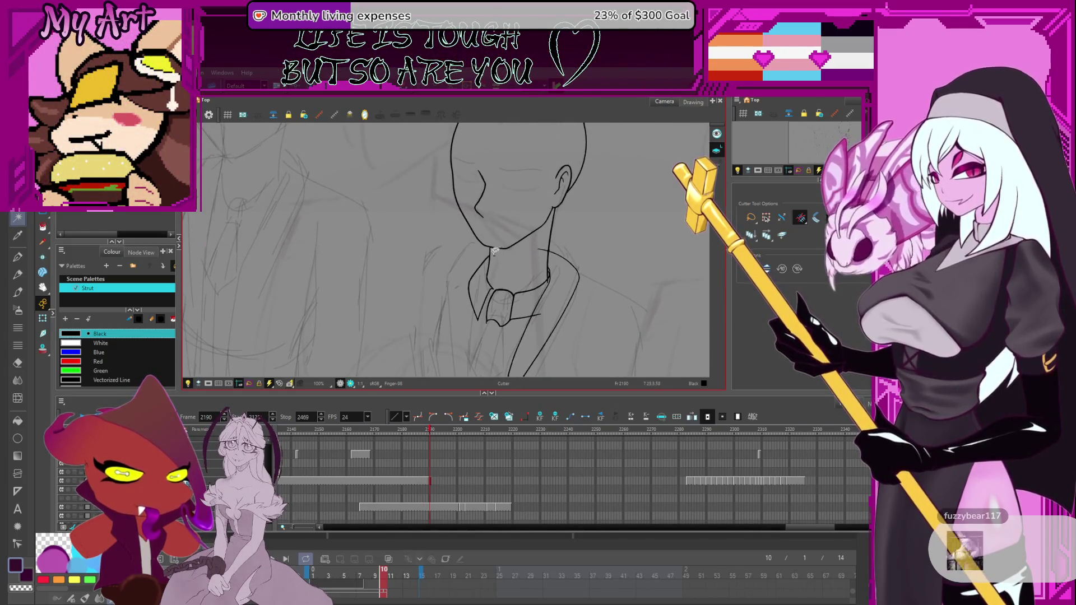
drag(490, 247, 507, 270)
scroll(494, 258, down, 3)
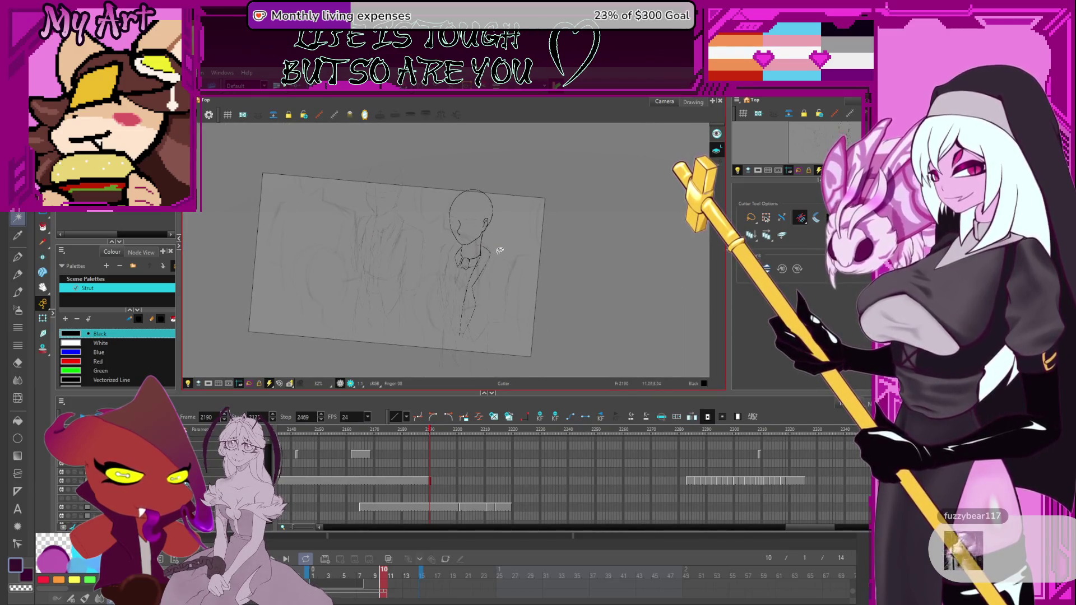
scroll(498, 245, up, 5)
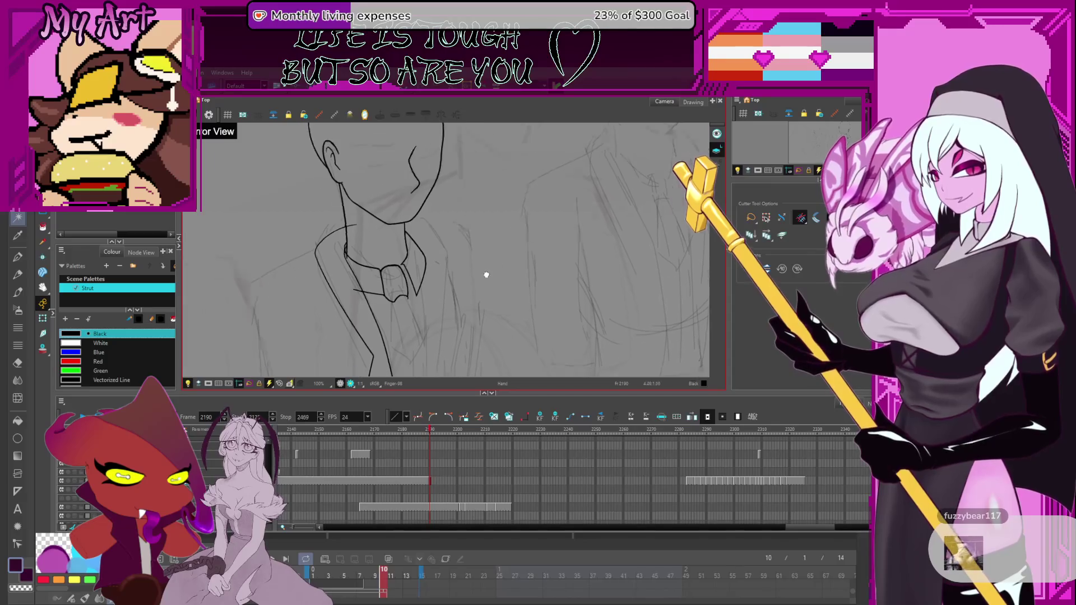
scroll(498, 258, up, 4)
Step: Select the collar strokes and reshape the pointed tip of the right collar point
key(alt+q)
click(452, 292)
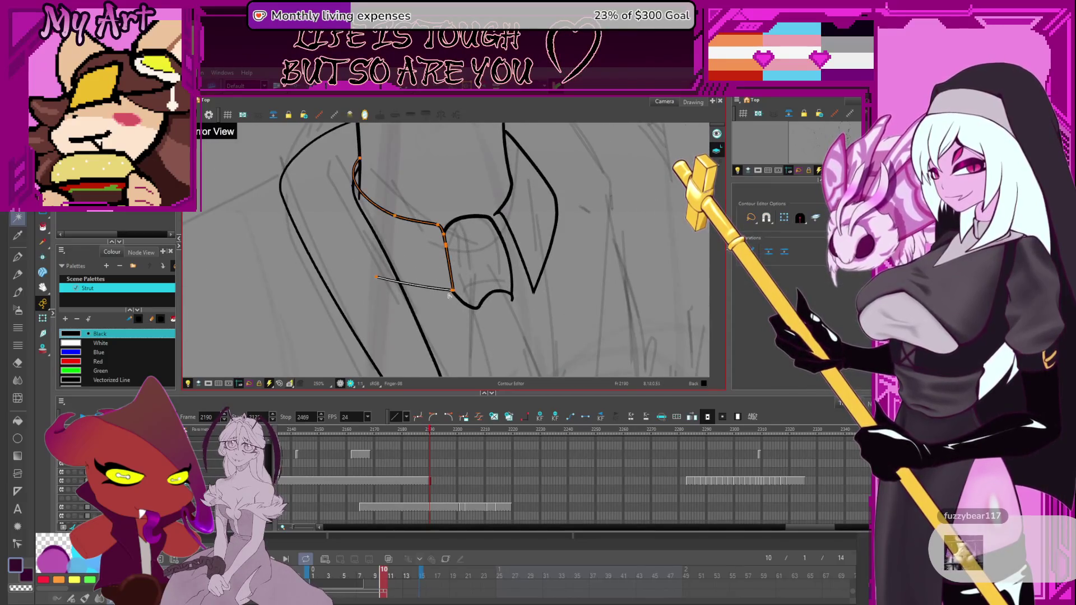
click(457, 304)
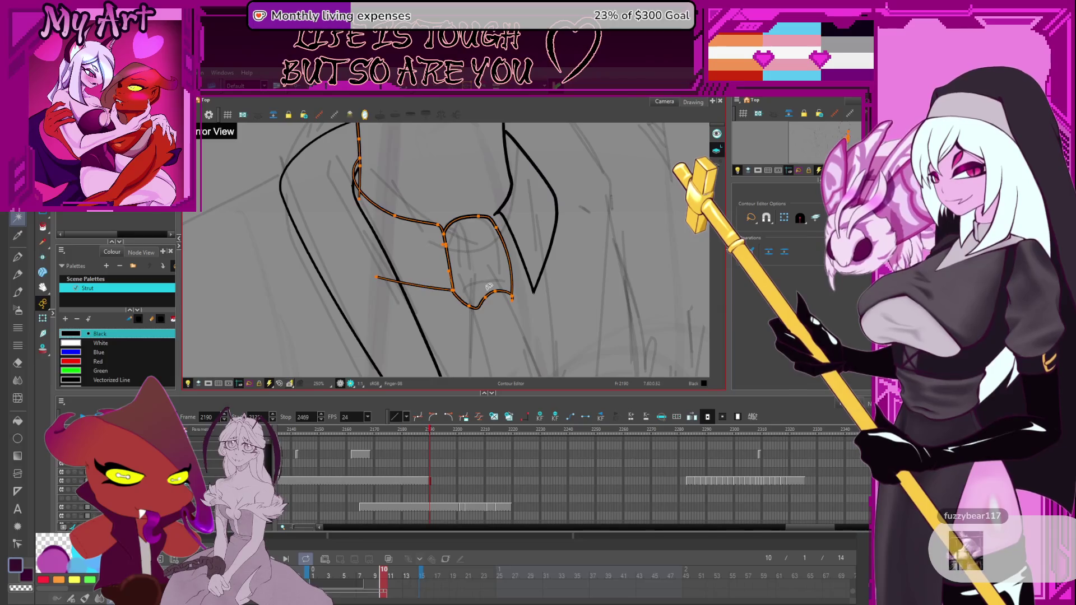
click(530, 288)
shift+click(533, 291)
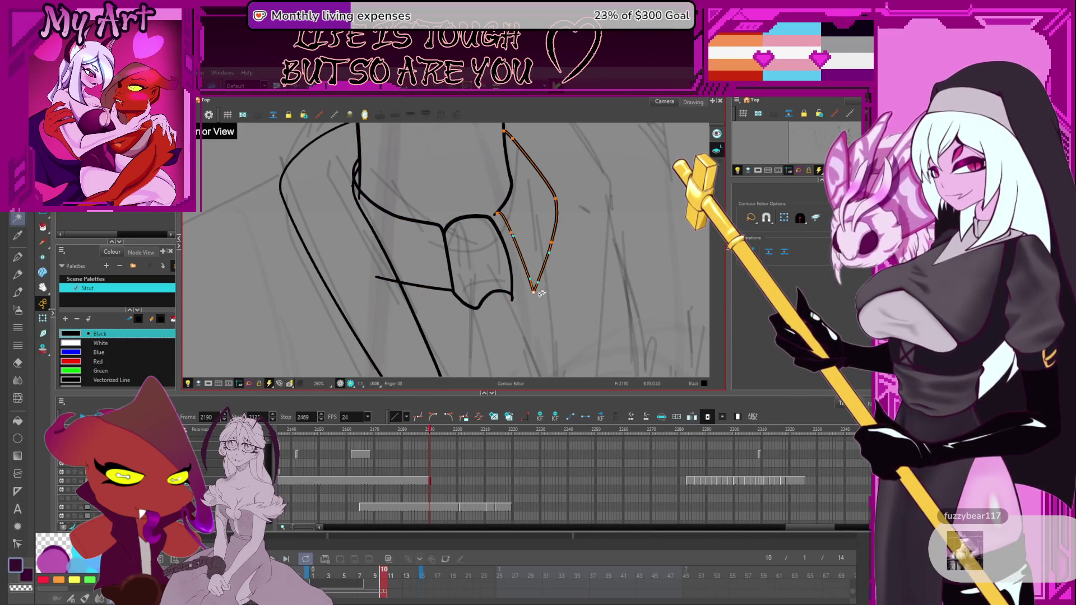
mouse_move(532, 288)
mouse_down()
mouse_move(552, 241)
mouse_move(536, 286)
mouse_up()
click(531, 279)
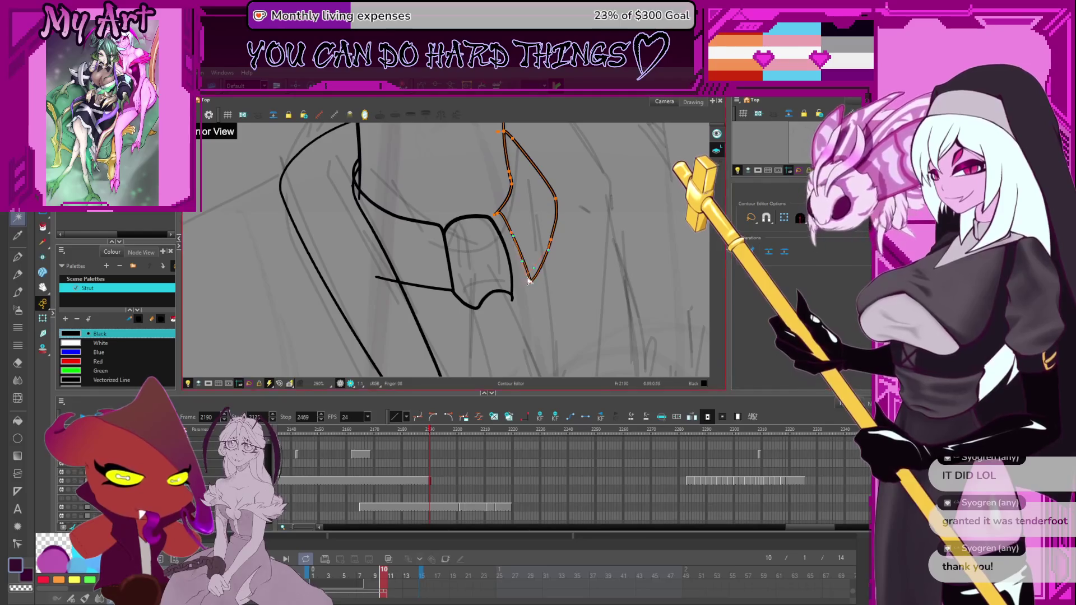
Step: Move the collar near the top of the view and switch back to the Pencil
drag(532, 283, 560, 319)
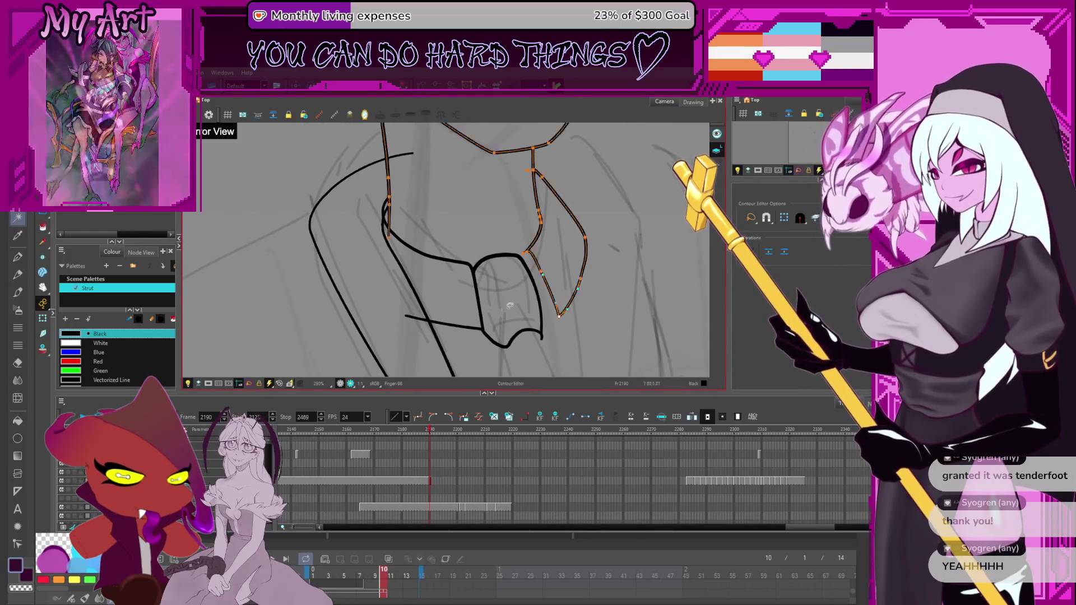
scroll(533, 293, down, 4)
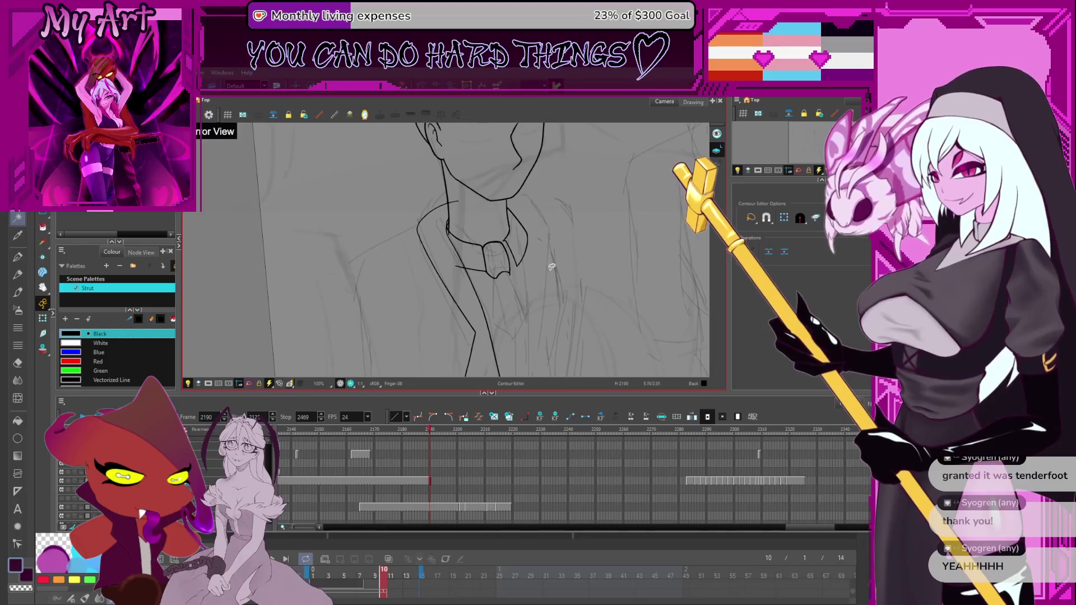
scroll(552, 269, up, 1)
mouse_move(551, 269)
mouse_down()
mouse_move(501, 220)
mouse_move(480, 233)
mouse_move(480, 223)
mouse_up()
key(alt+x)
scroll(481, 222, down, 3)
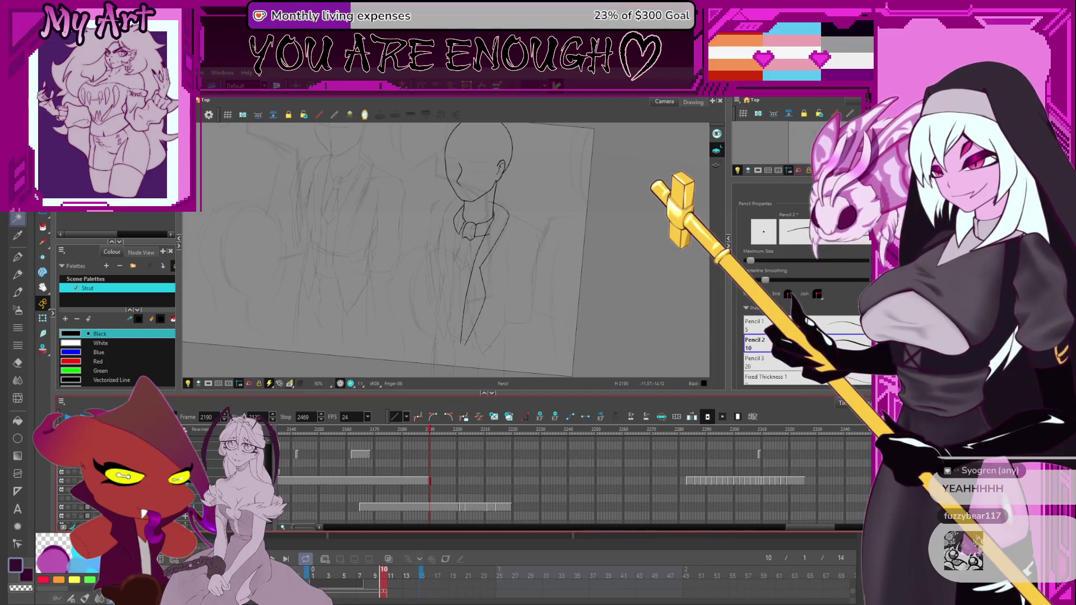
key(alt+t)
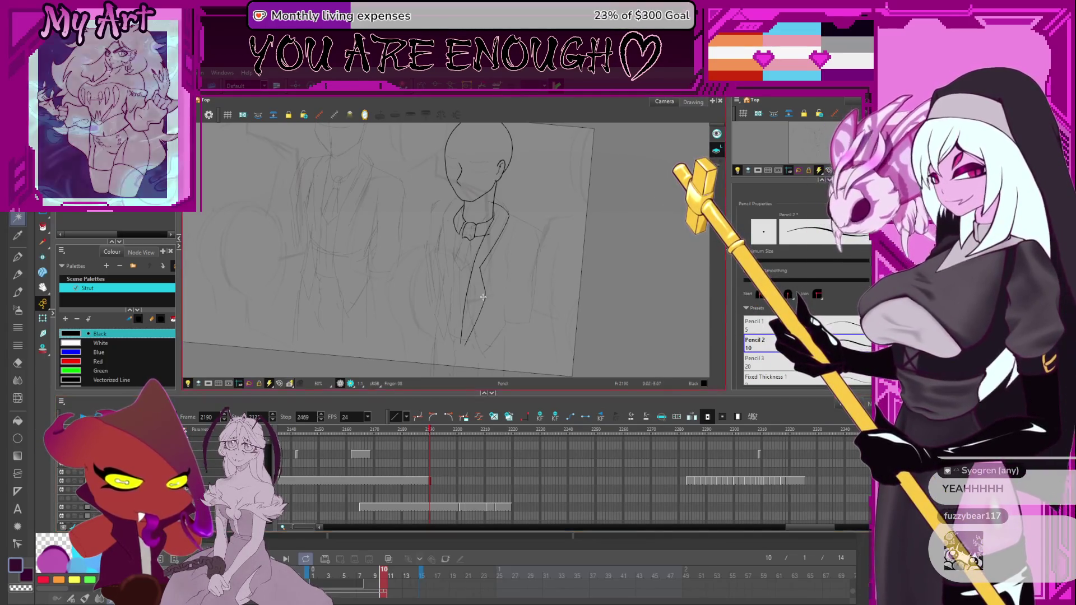
Step: Cut a piece of the jacket line, then delete and restore the lower jacket line
drag(503, 256, 502, 330)
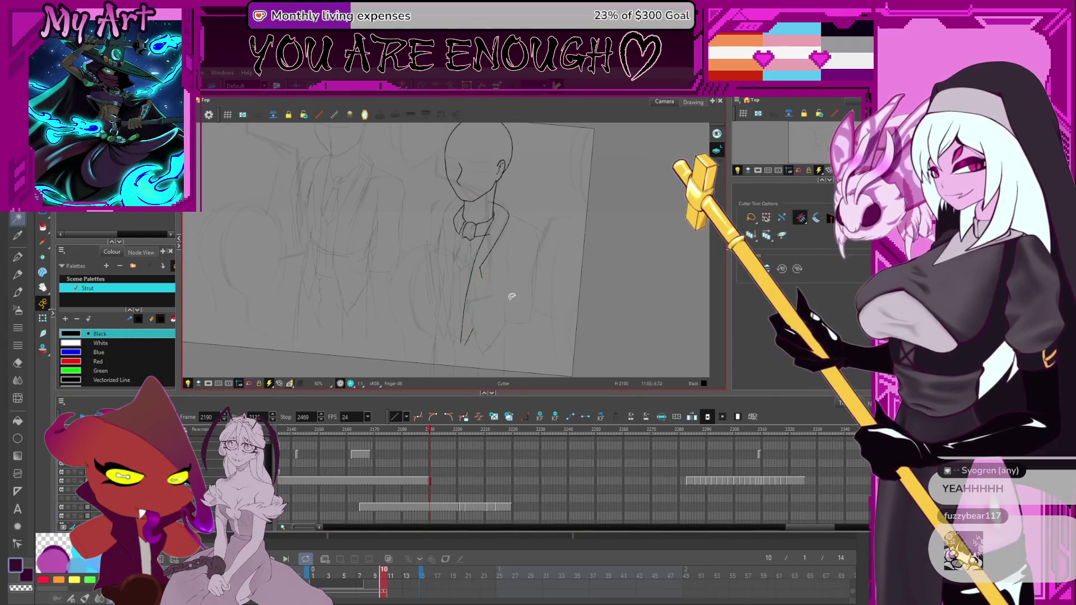
key(alt+q)
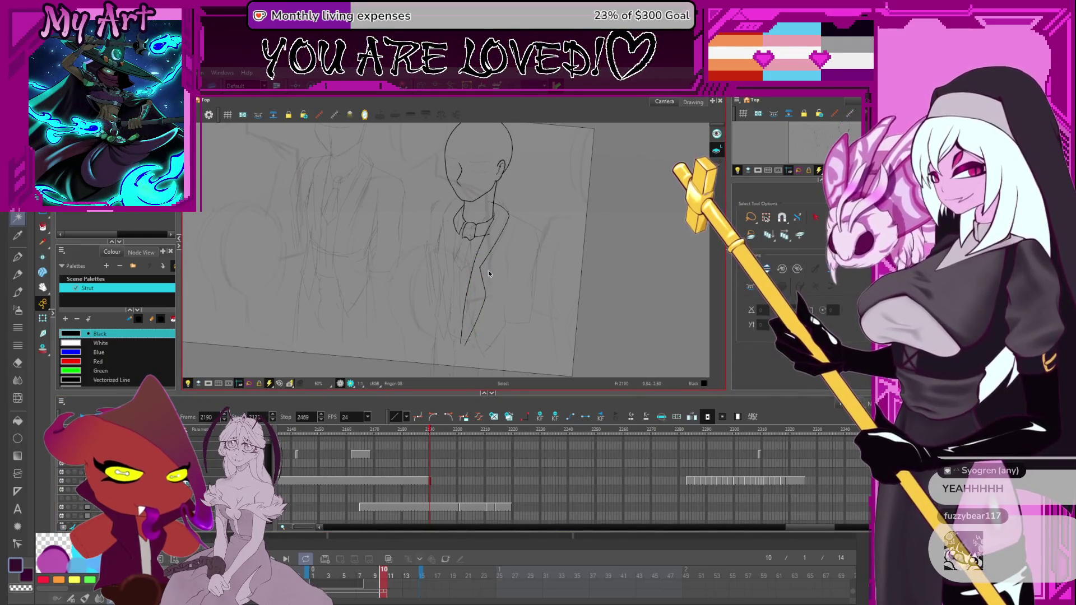
click(489, 262)
key(Delete)
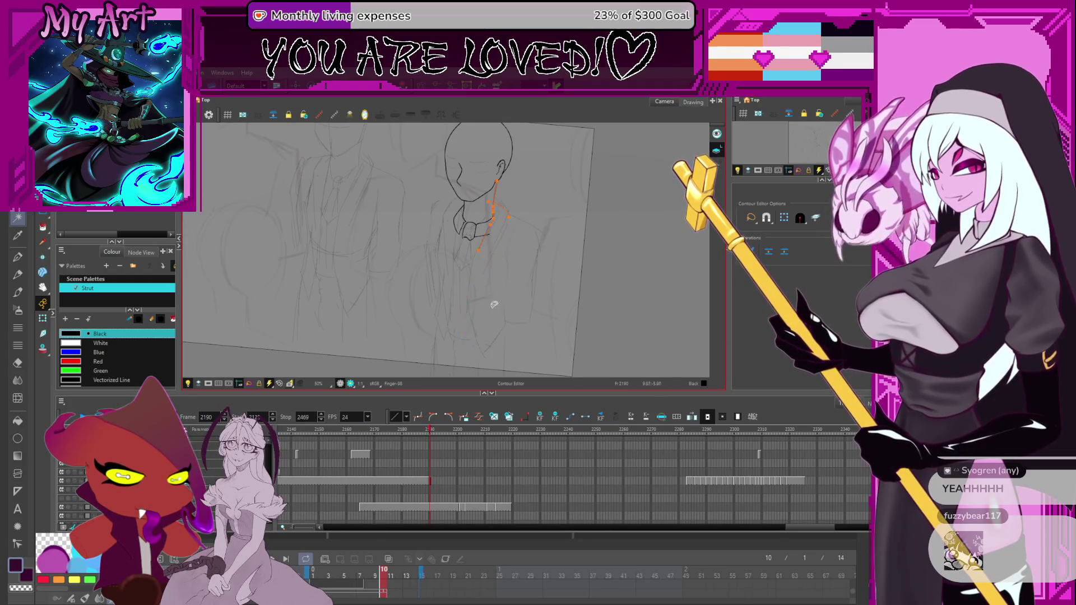
key(ctrl+z)
click(473, 332)
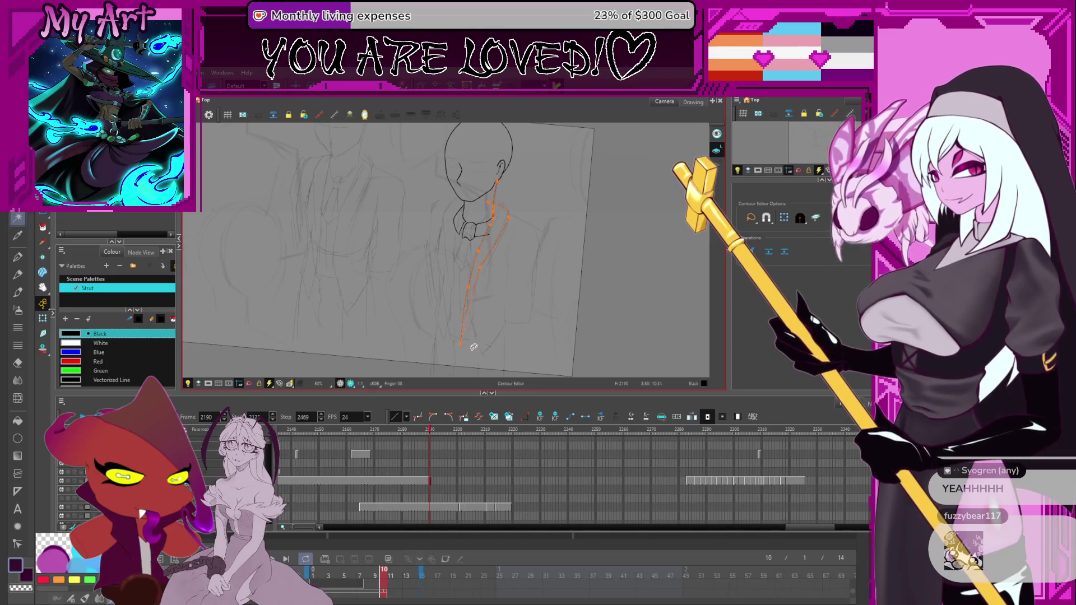
scroll(471, 317, down, 1)
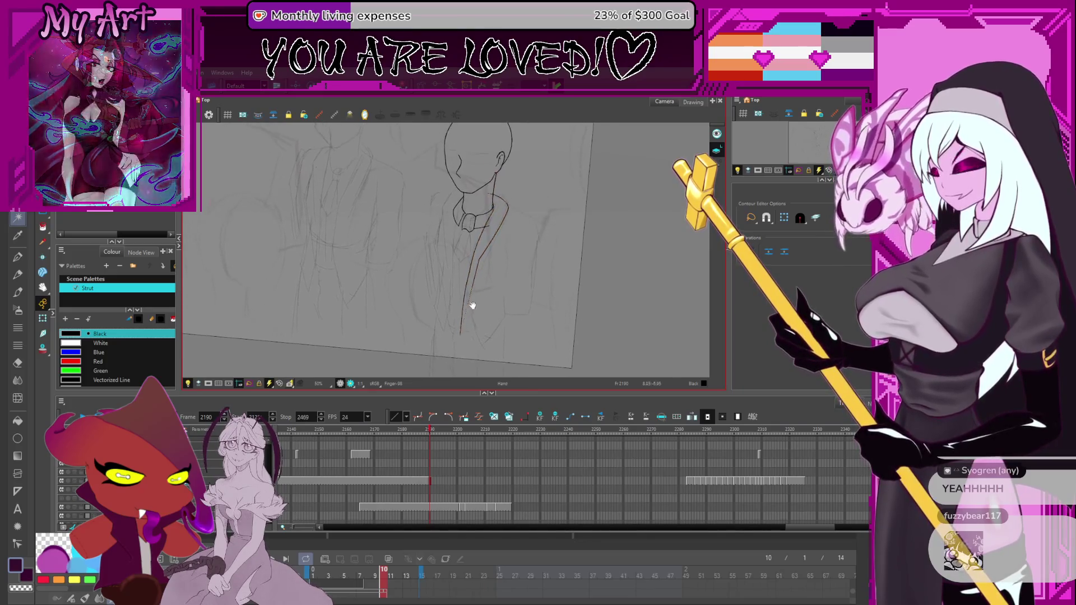
click(481, 263)
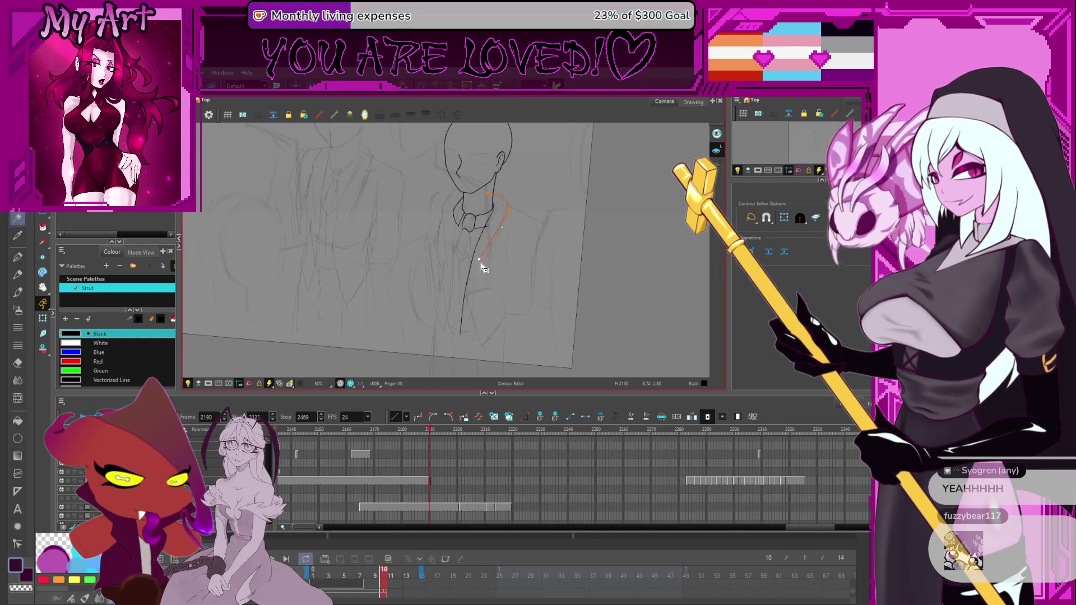
scroll(499, 250, up, 2)
Step: Lower the shoulder corner point and bulge the upper shoulder curve slightly outward
click(536, 220)
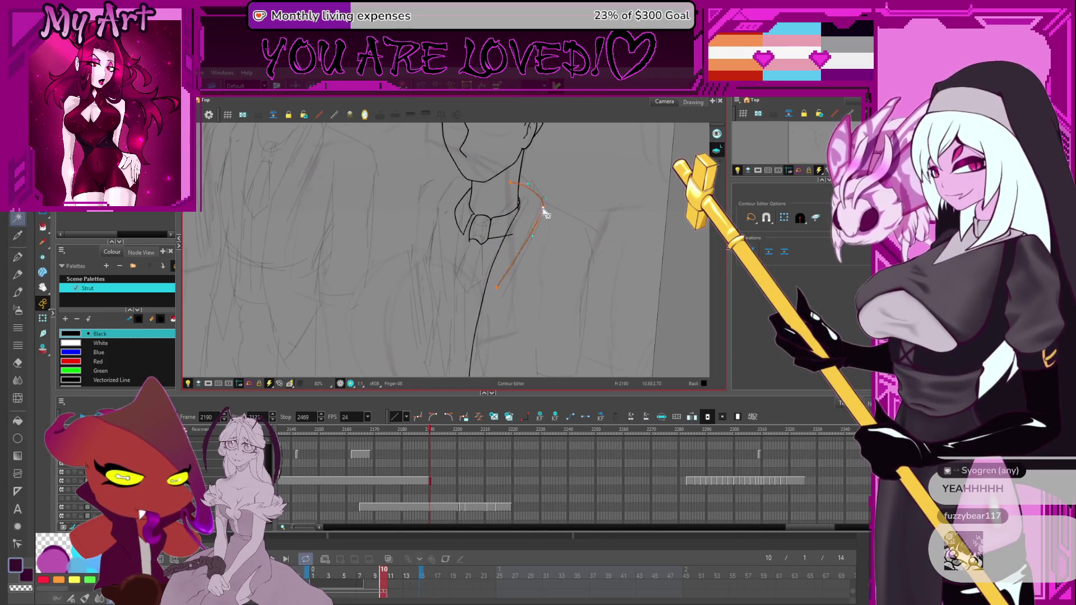
drag(541, 208, 533, 237)
click(532, 221)
drag(534, 222, 537, 216)
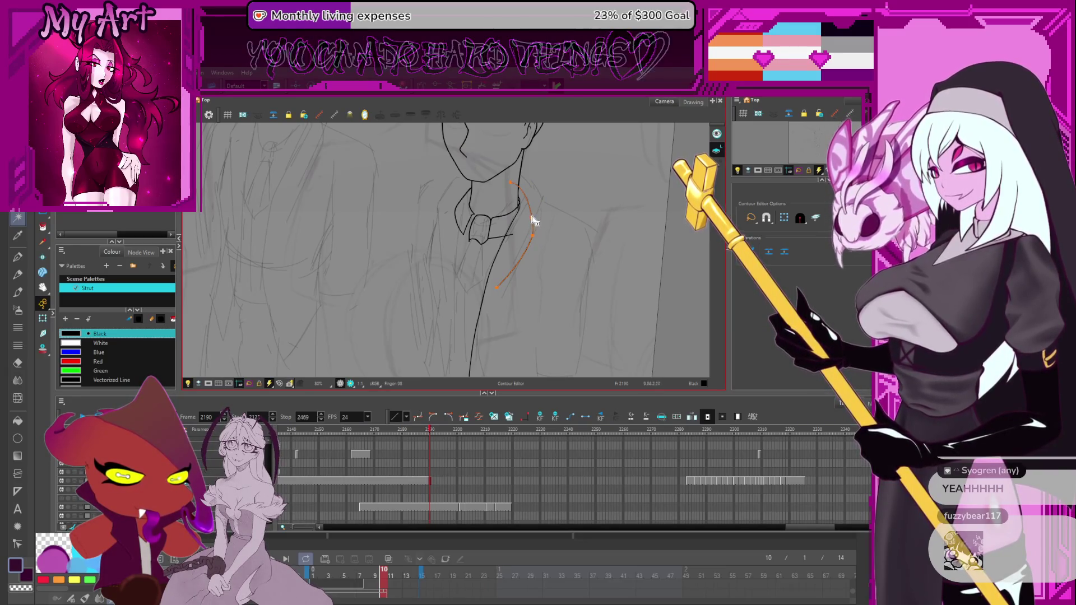
click(537, 214)
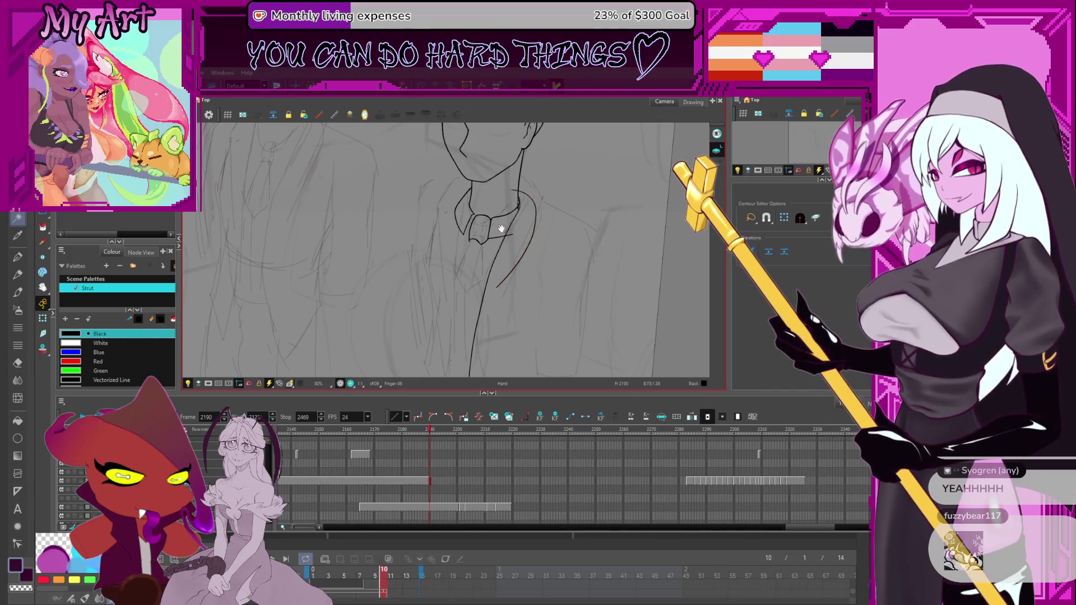
Step: Select the collar's left curve along with the neck line, jacket line and jaw curve
click(491, 240)
click(489, 236)
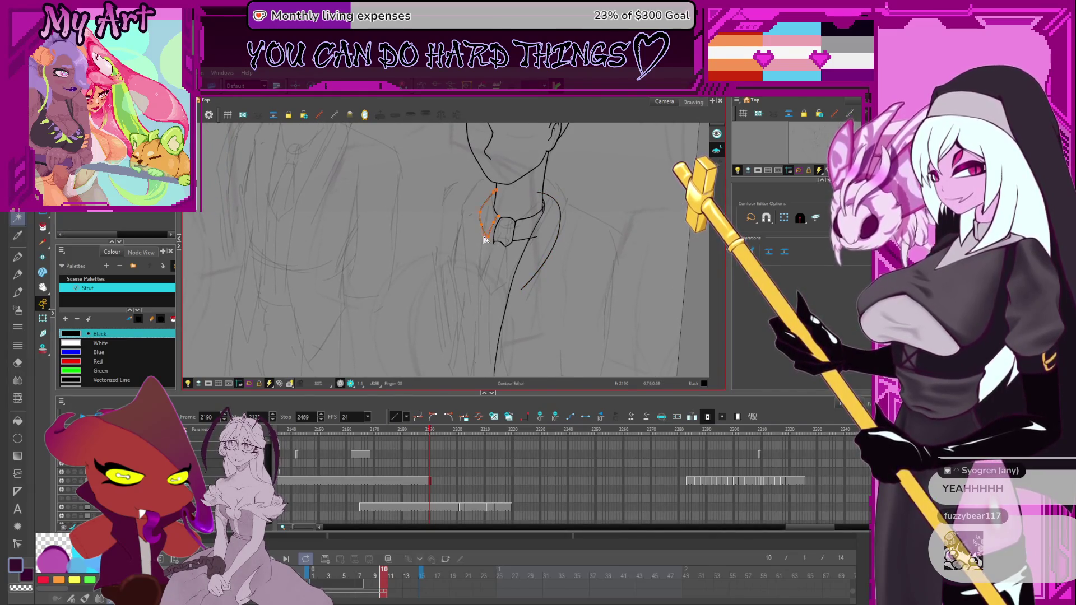
click(521, 232)
click(523, 231)
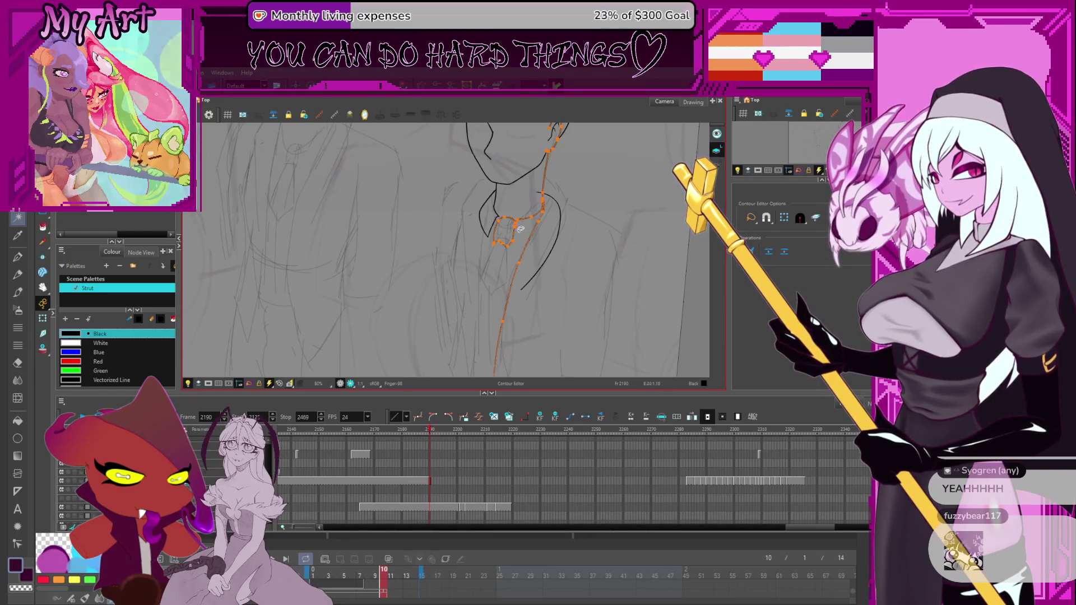
Step: Draw the tie's right edge running down and turning rightward
key(alt+/)
scroll(518, 237, up, 1)
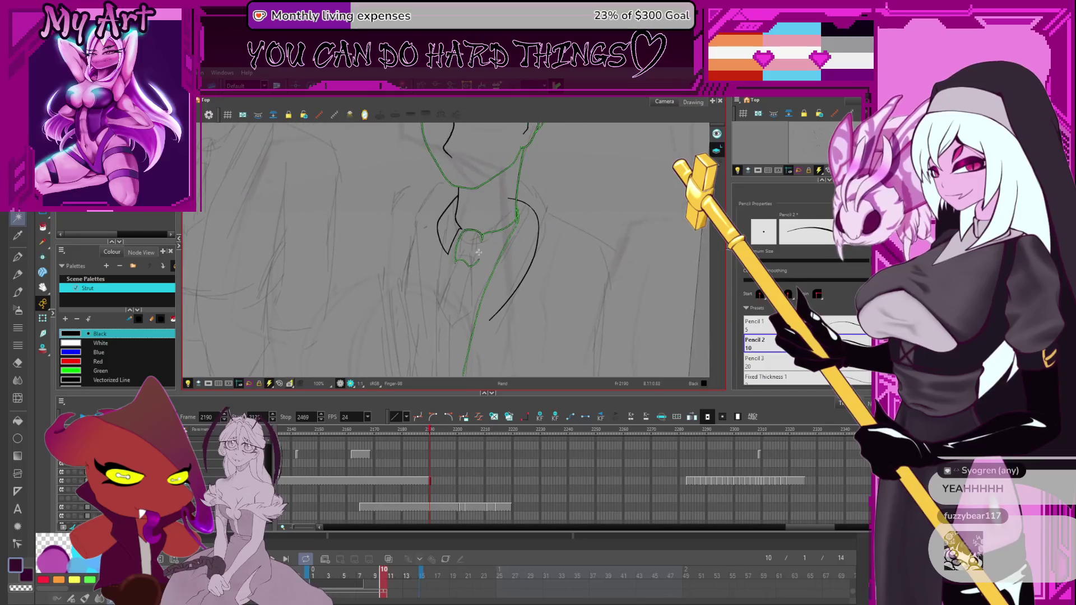
key(alt+s)
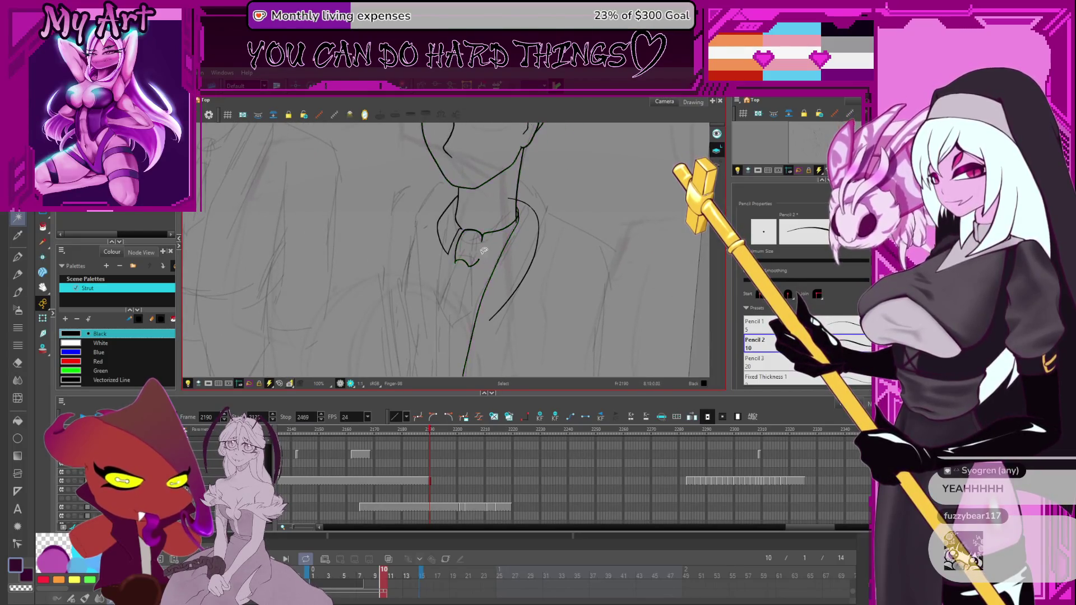
drag(481, 257, 485, 252)
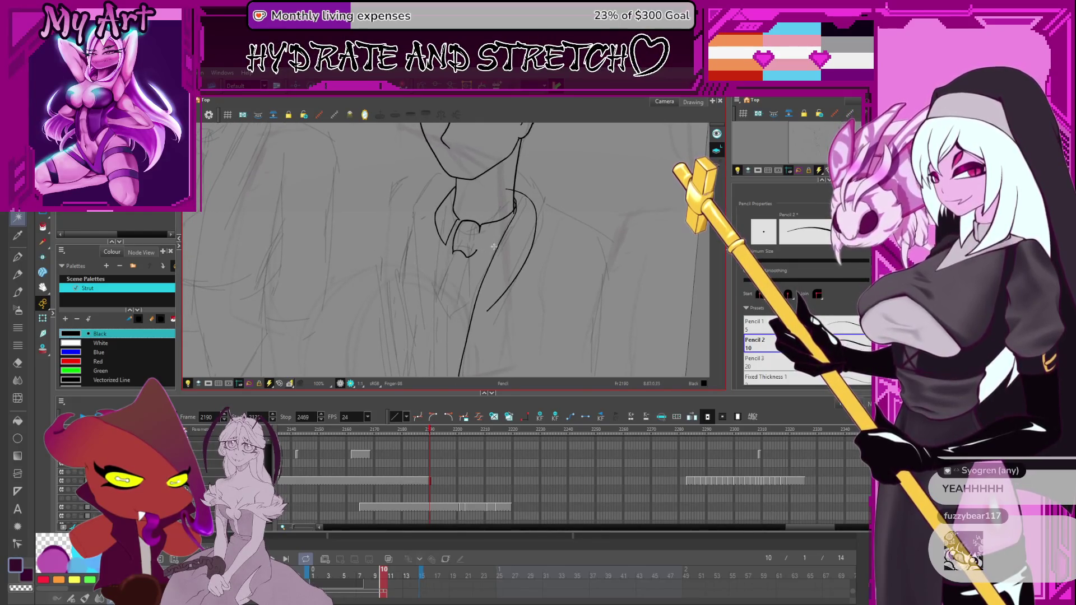
drag(480, 228, 481, 253)
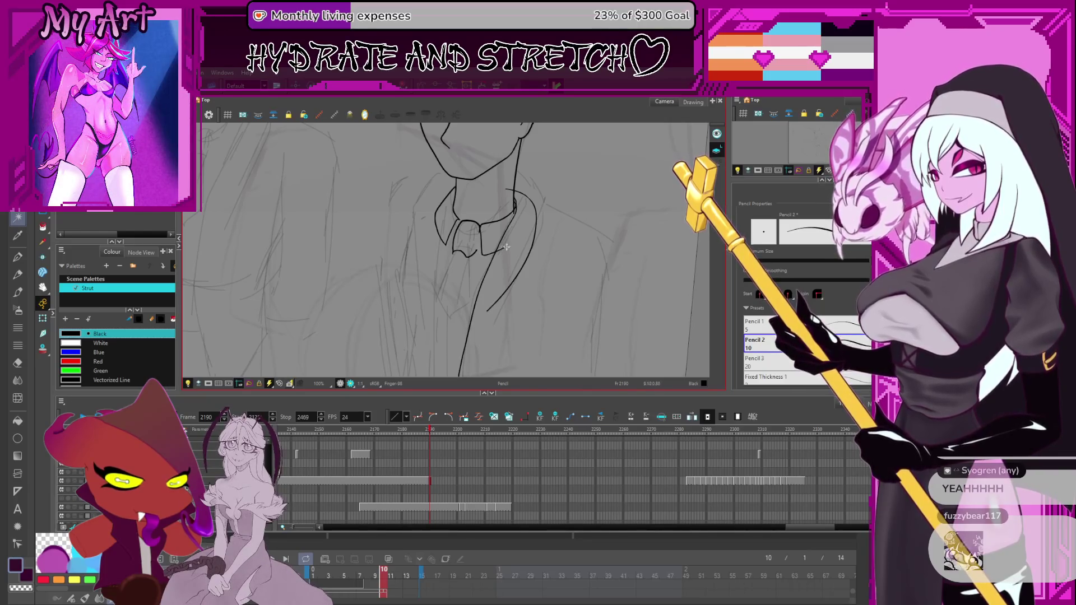
drag(480, 228, 511, 249)
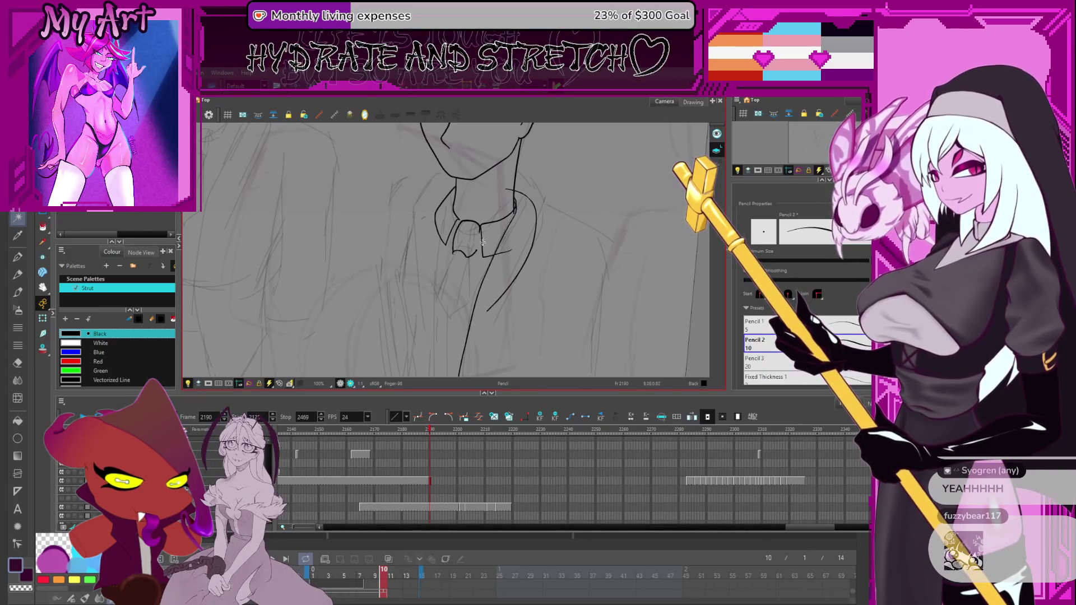
key(alt+s)
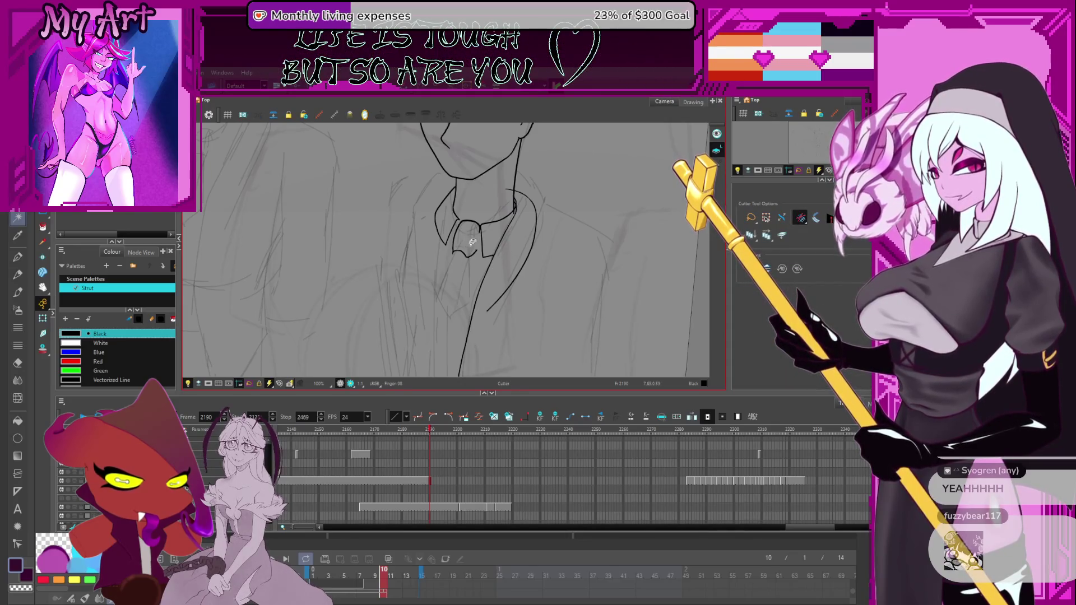
Step: Zoom in, lengthen the tie outline's end, and cut off and delete the stray overlap
key(2)
drag(487, 229, 493, 238)
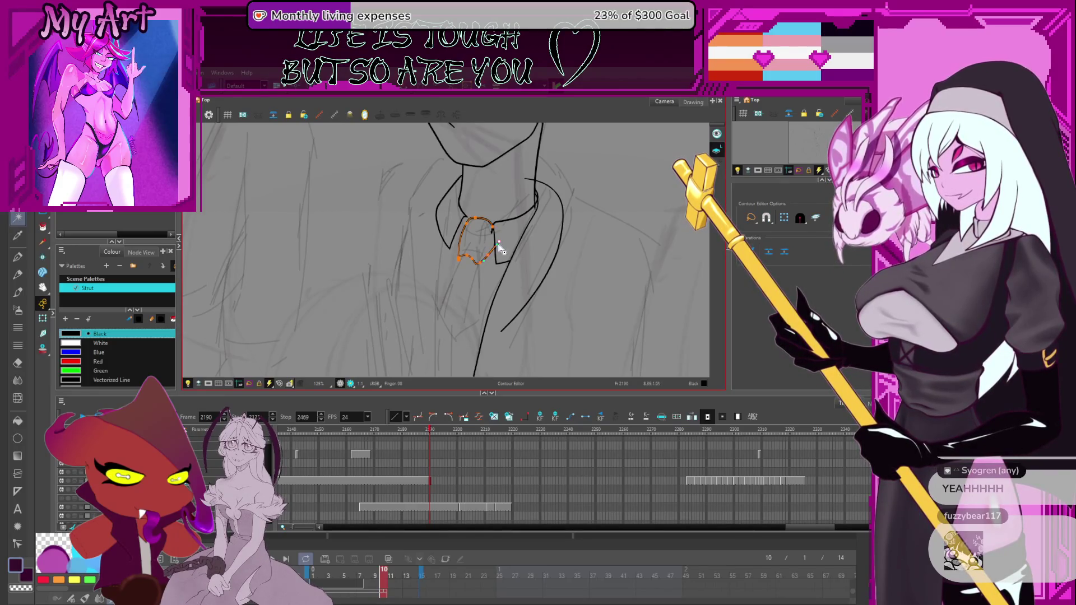
scroll(494, 258, up, 5)
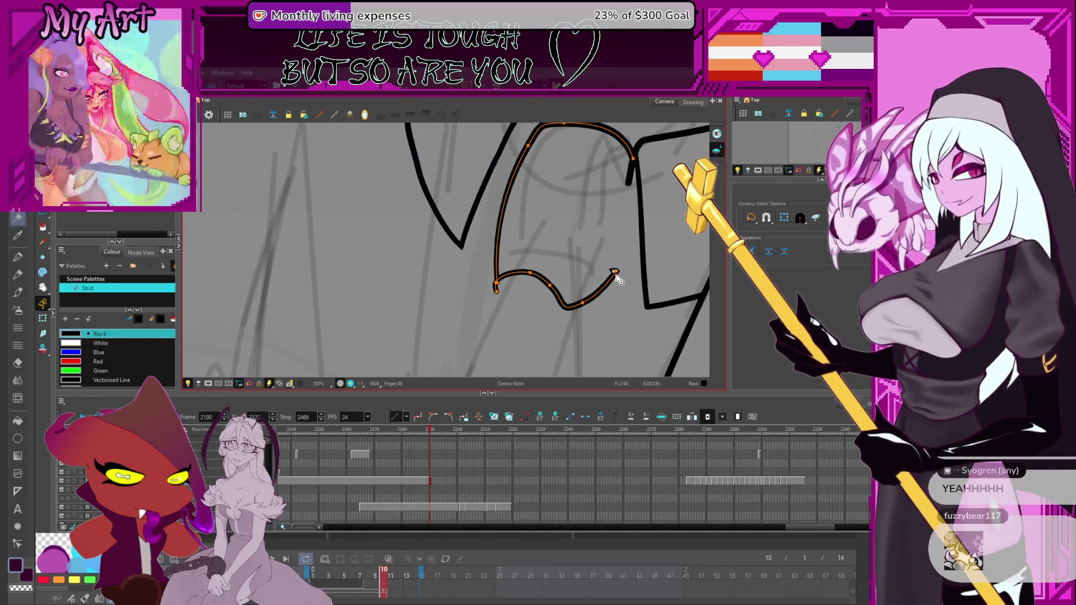
mouse_move(618, 274)
mouse_down()
mouse_move(654, 207)
mouse_move(571, 230)
mouse_up()
key(alt+t)
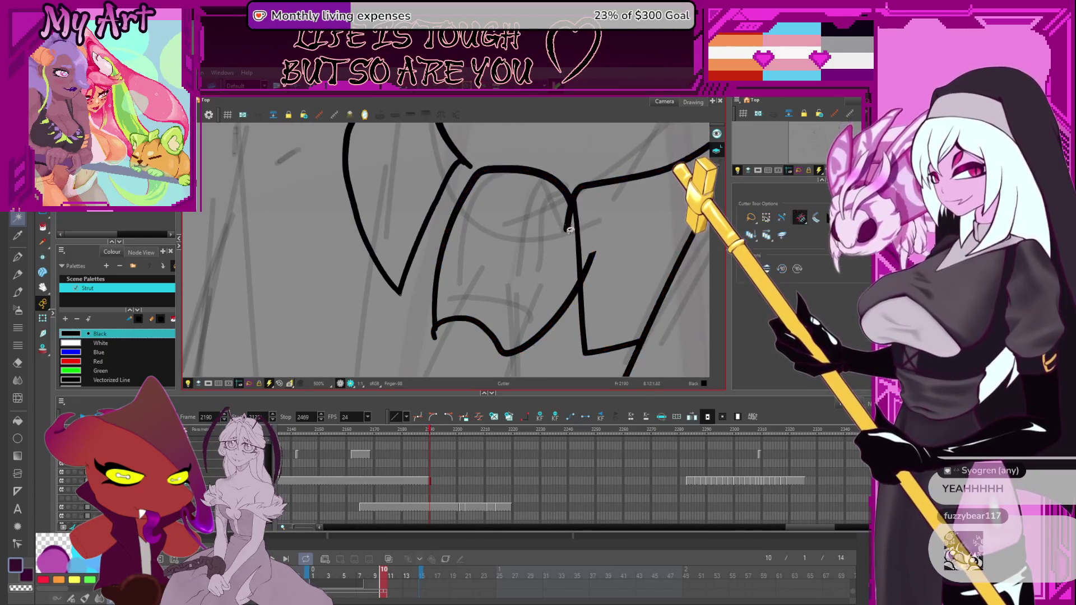
click(598, 254)
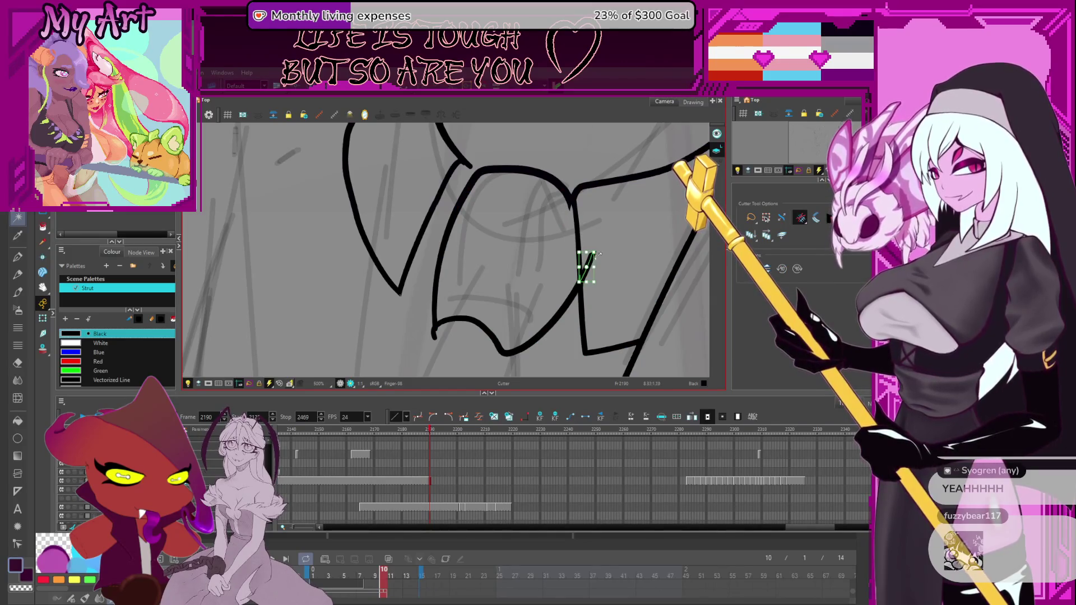
key(Delete)
Step: Select the remaining tie stroke and the whole left collar shape, viewing the full sheet
key(alt+q)
click(572, 203)
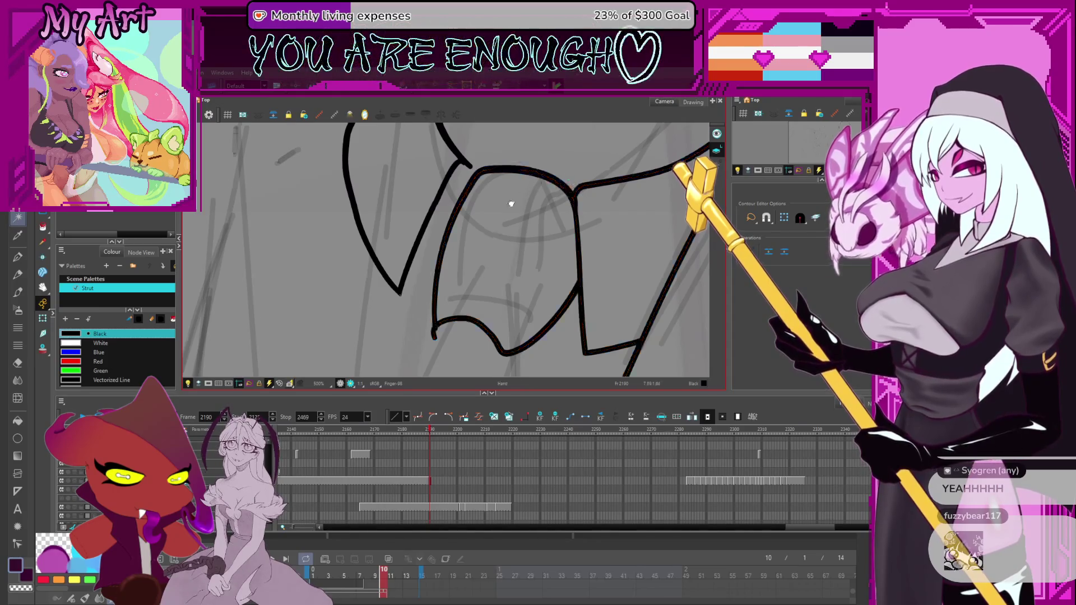
scroll(491, 232, down, 3)
scroll(491, 231, down, 4)
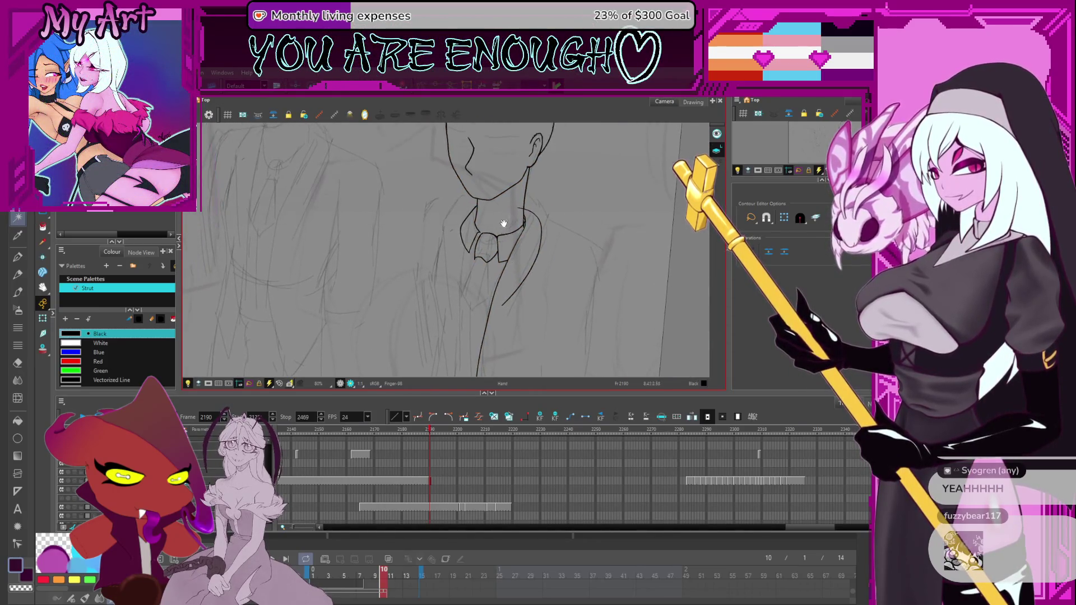
scroll(496, 220, up, 4)
click(536, 203)
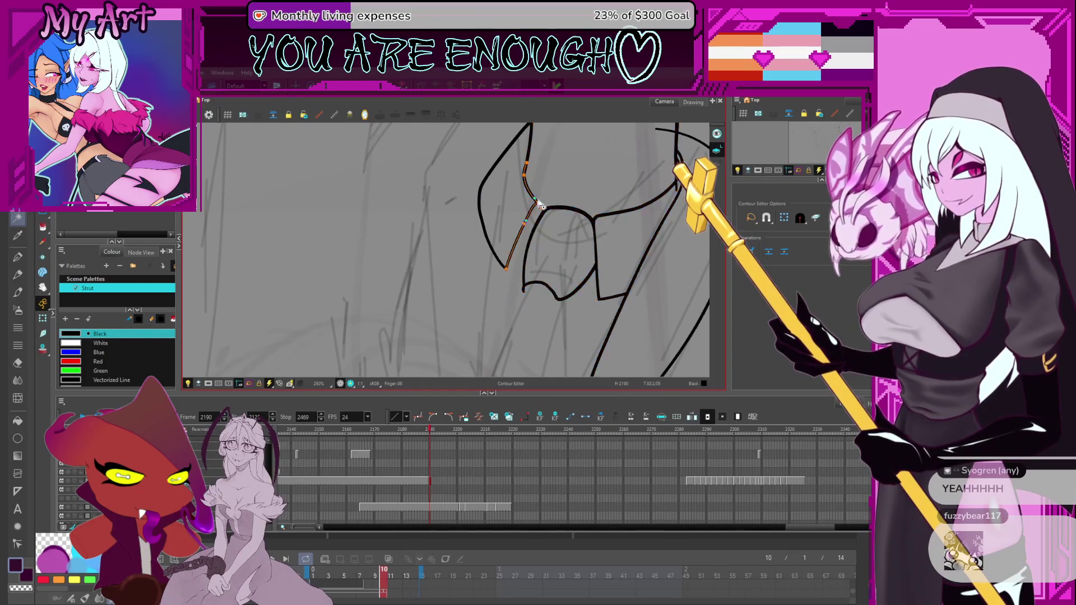
click(547, 209)
scroll(525, 231, down, 5)
mouse_move(557, 277)
mouse_down()
mouse_move(521, 185)
mouse_move(532, 227)
mouse_up()
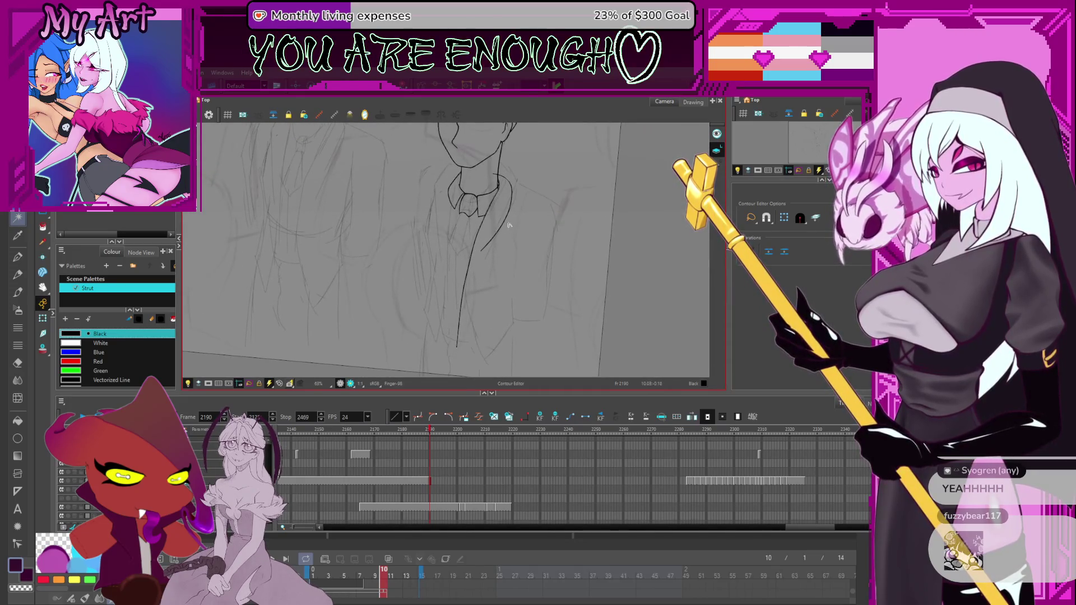
Step: Select the jacket lapel curve down to its lower end, following it along the jacket front
click(509, 219)
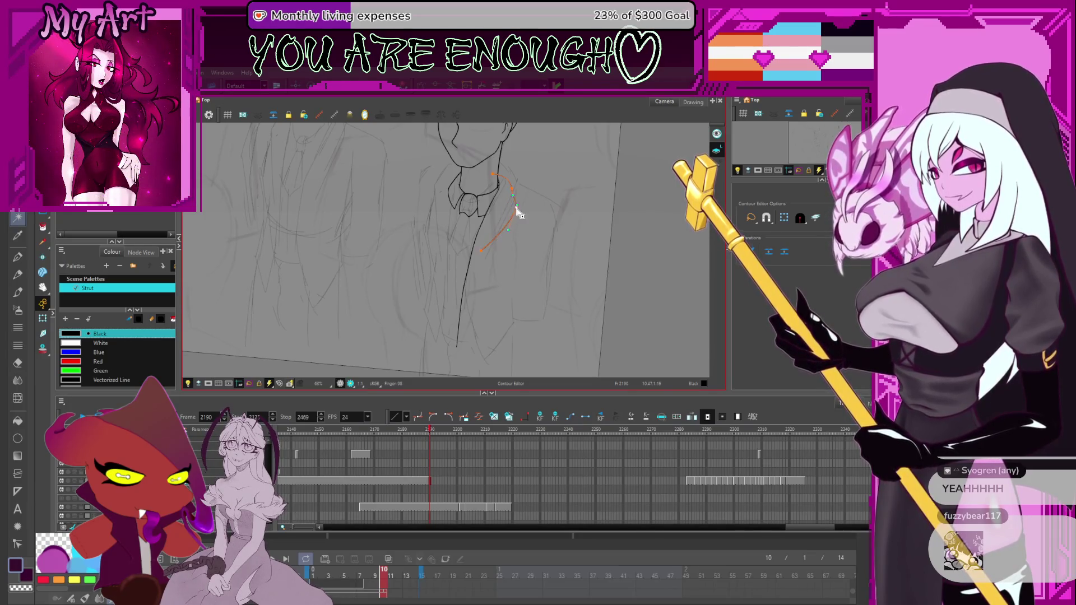
scroll(520, 215, up, 2)
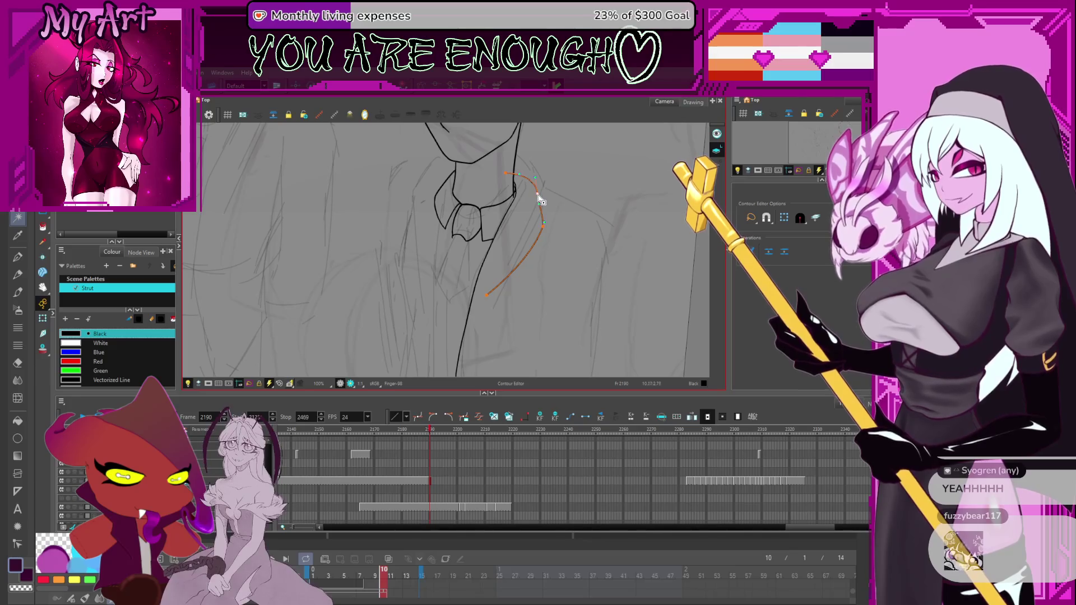
drag(504, 277, 526, 205)
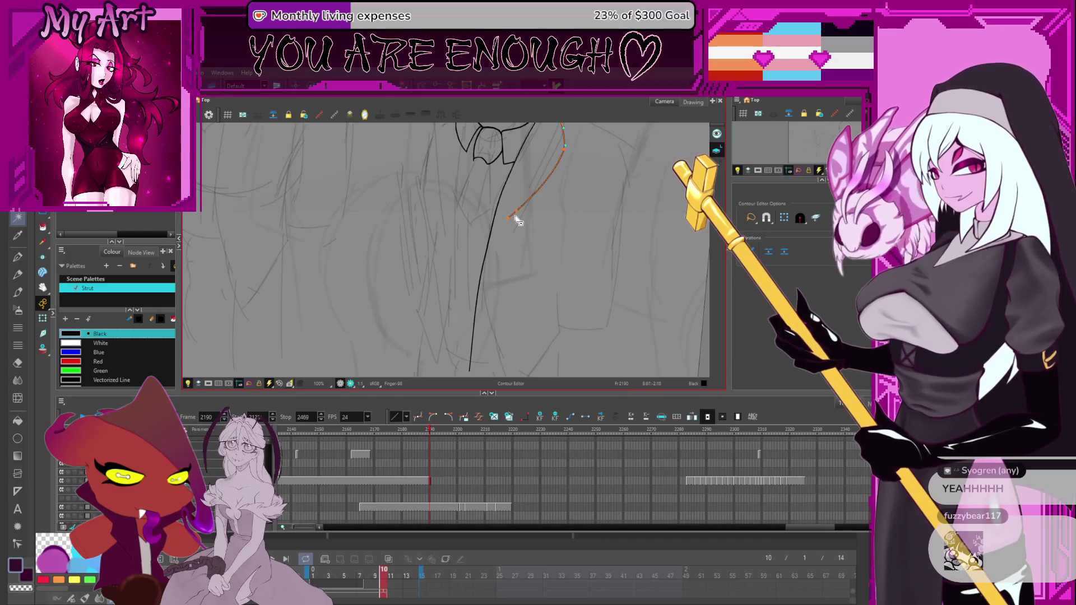
click(479, 290)
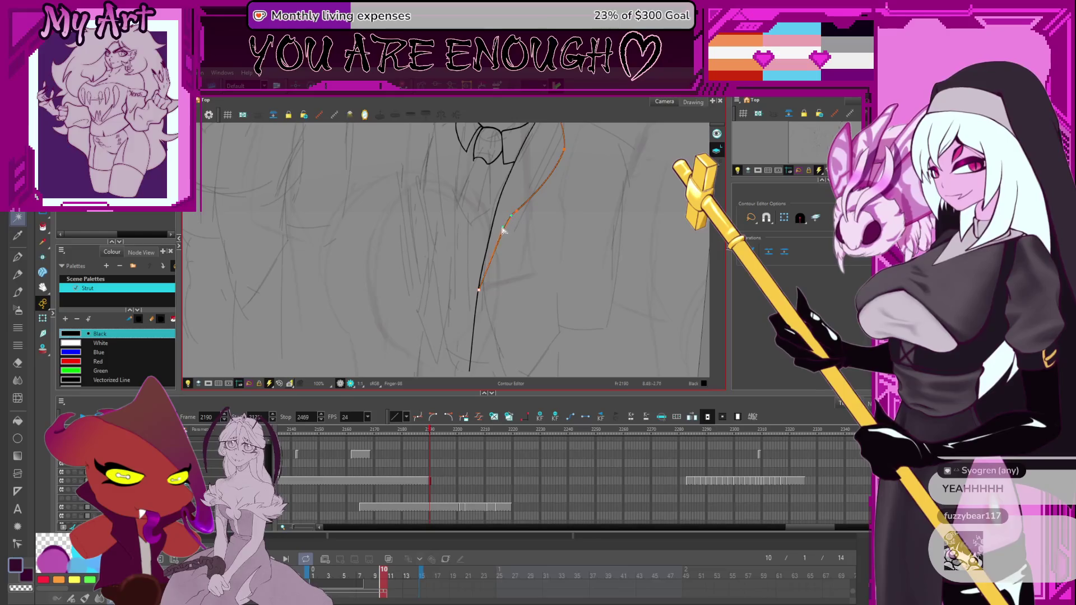
mouse_move(509, 224)
mouse_down()
mouse_move(512, 235)
mouse_move(520, 200)
mouse_move(512, 235)
mouse_up()
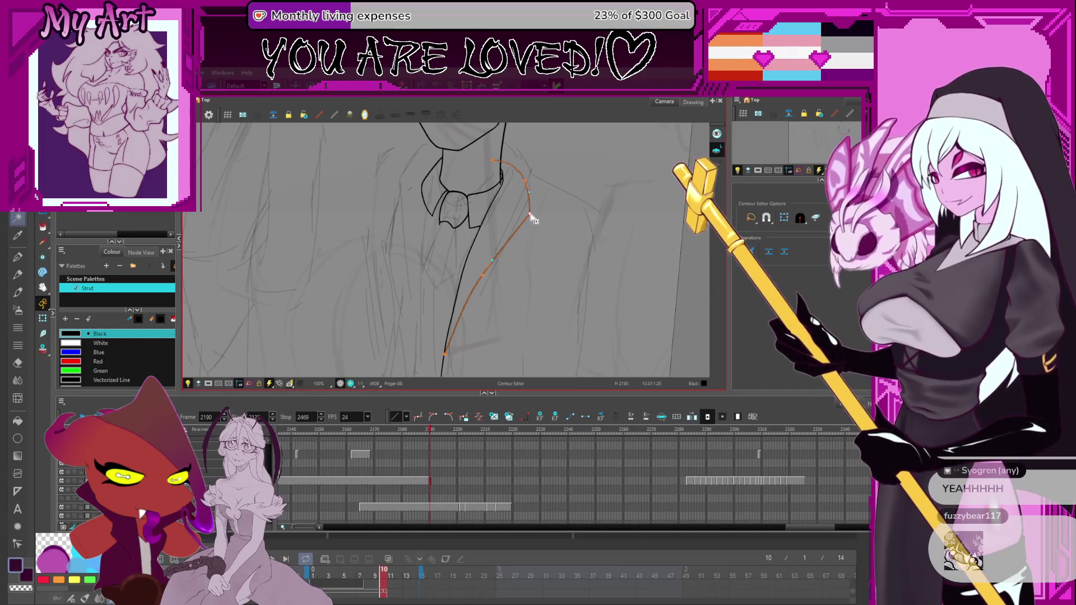
mouse_move(531, 211)
mouse_down()
mouse_move(514, 233)
mouse_move(530, 180)
mouse_up()
mouse_move(510, 240)
mouse_down()
mouse_move(564, 248)
mouse_move(559, 257)
mouse_up()
scroll(505, 269, down, 3)
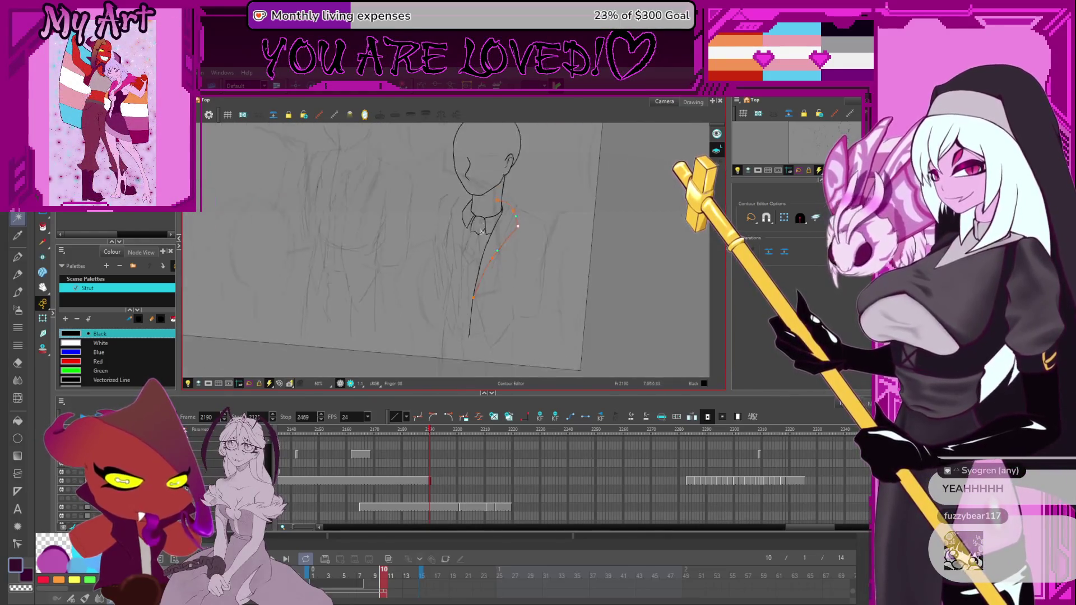
scroll(481, 231, up, 3)
Step: Draw a short Pencil stroke on the jacket front, then undo it
key(alt+slash)
mouse_move(497, 276)
mouse_down()
mouse_move(462, 260)
mouse_move(448, 194)
mouse_up()
key(alt+s)
key(ctrl+z)
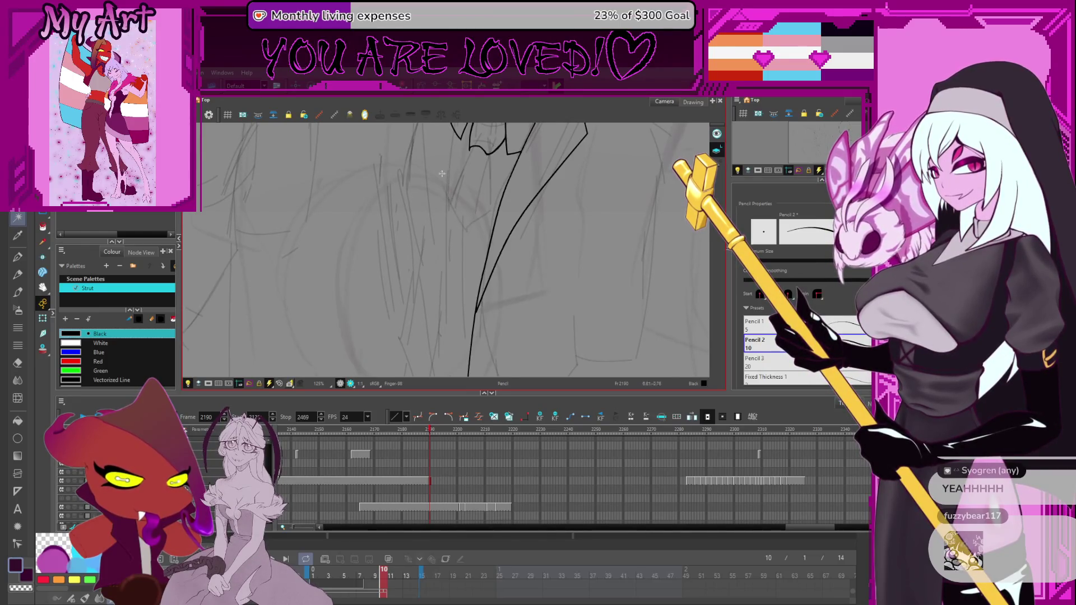
Step: Undo the earlier short stroke and draw a new one up from the curve's bottom
scroll(468, 236, down, 2)
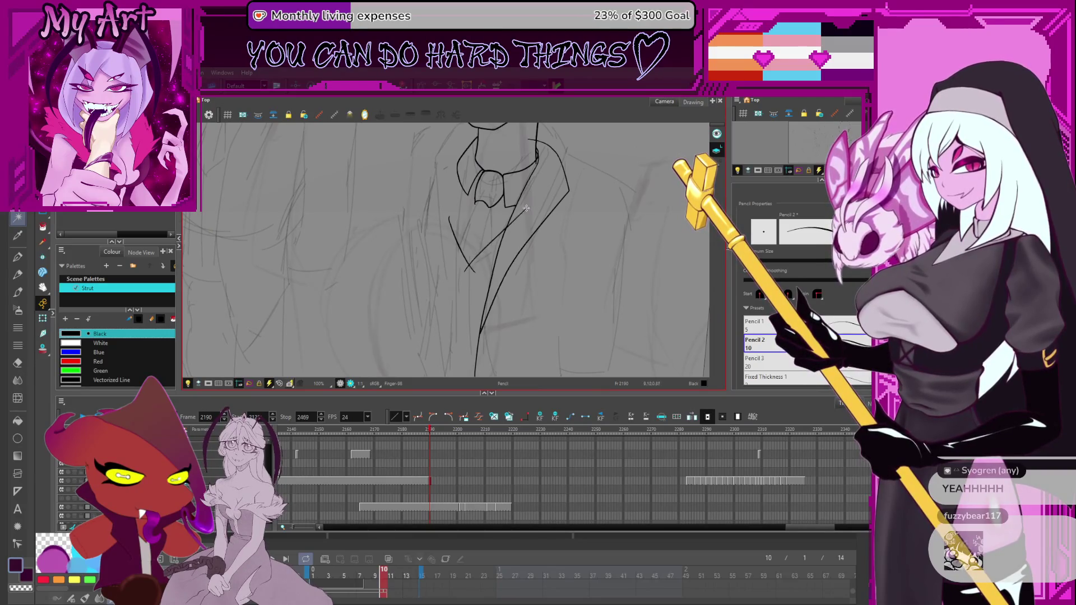
mouse_move(474, 260)
mouse_down()
mouse_move(479, 229)
mouse_move(488, 255)
mouse_up()
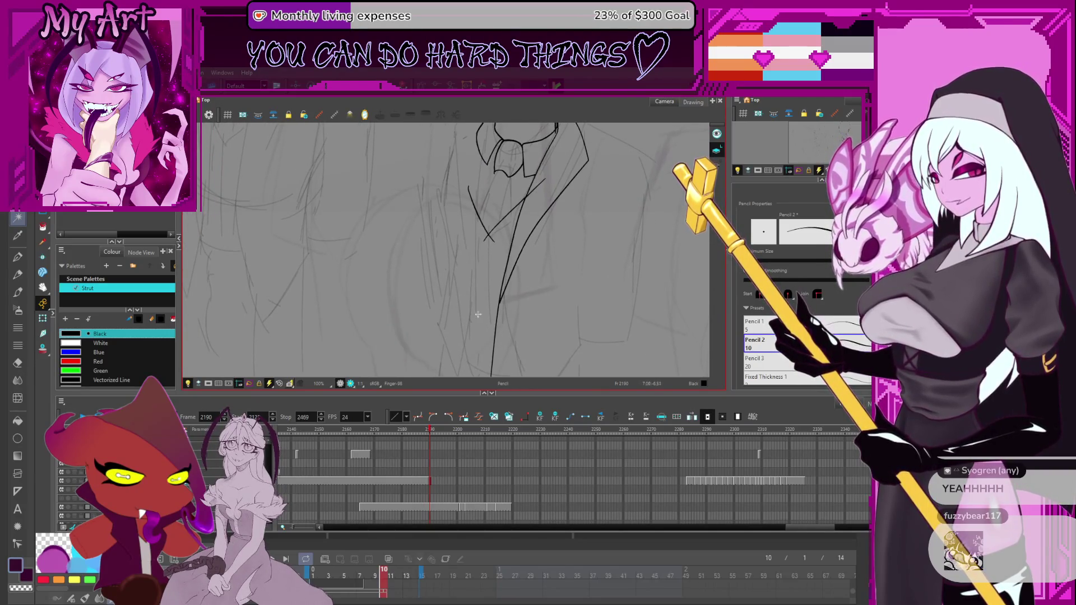
mouse_move(480, 324)
mouse_down()
mouse_move(468, 292)
mouse_move(505, 277)
mouse_up()
mouse_move(484, 311)
mouse_down()
mouse_move(490, 319)
mouse_move(479, 289)
mouse_move(495, 288)
mouse_up()
key(ctrl+z)
mouse_move(496, 348)
mouse_down()
mouse_move(528, 319)
mouse_move(513, 247)
mouse_move(513, 313)
mouse_move(508, 283)
mouse_up()
scroll(493, 319, up, 2)
Step: Select the diagonal, curved left and right jacket strokes for contour editing
key(alt+q)
click(521, 314)
shift+click(516, 312)
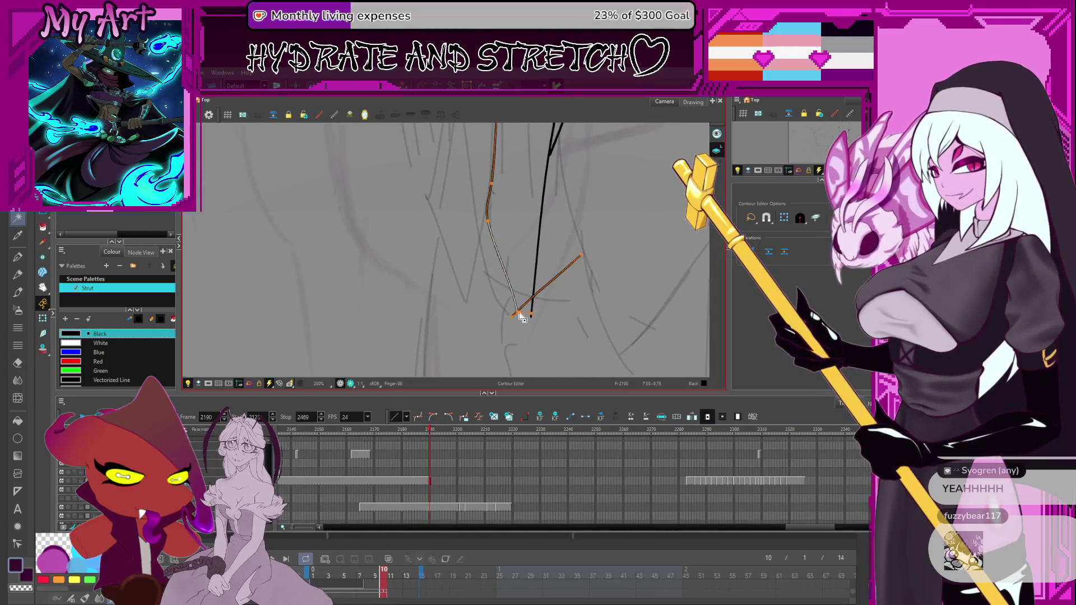
shift+click(529, 310)
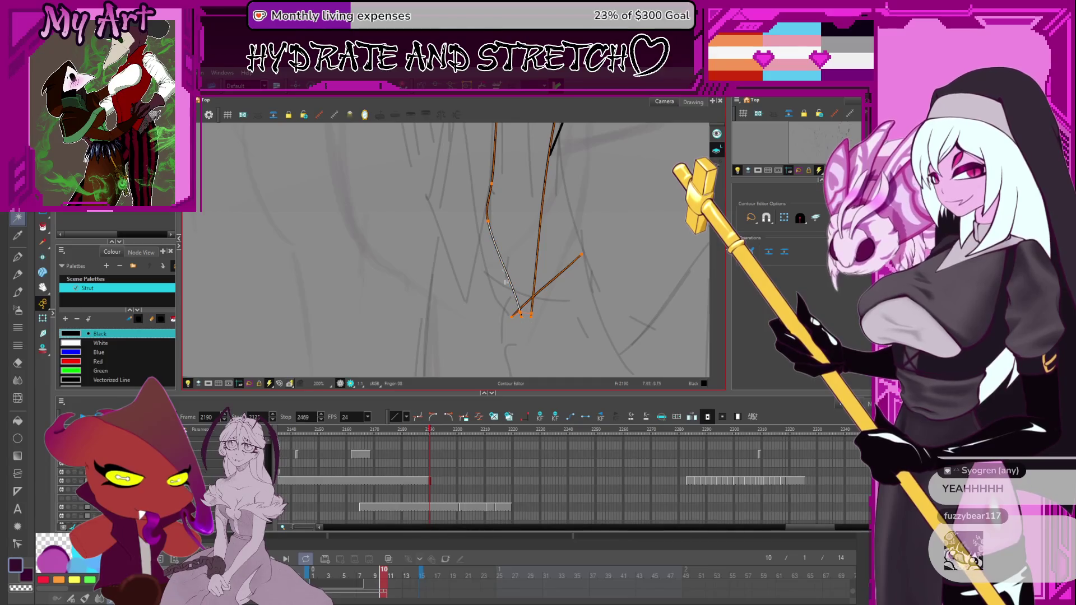
key(space)
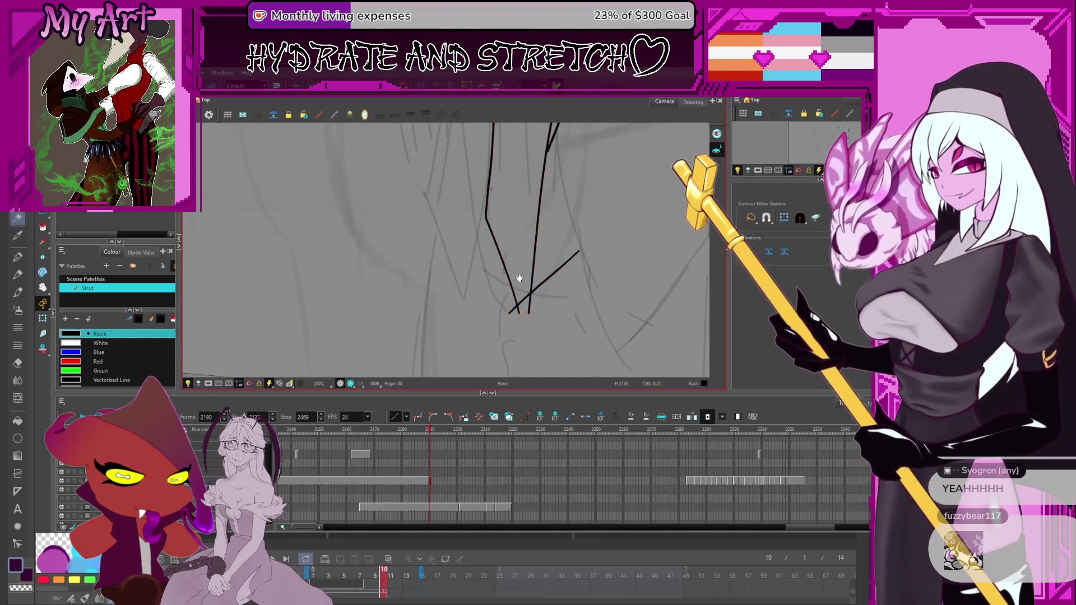
scroll(548, 254, down, 3)
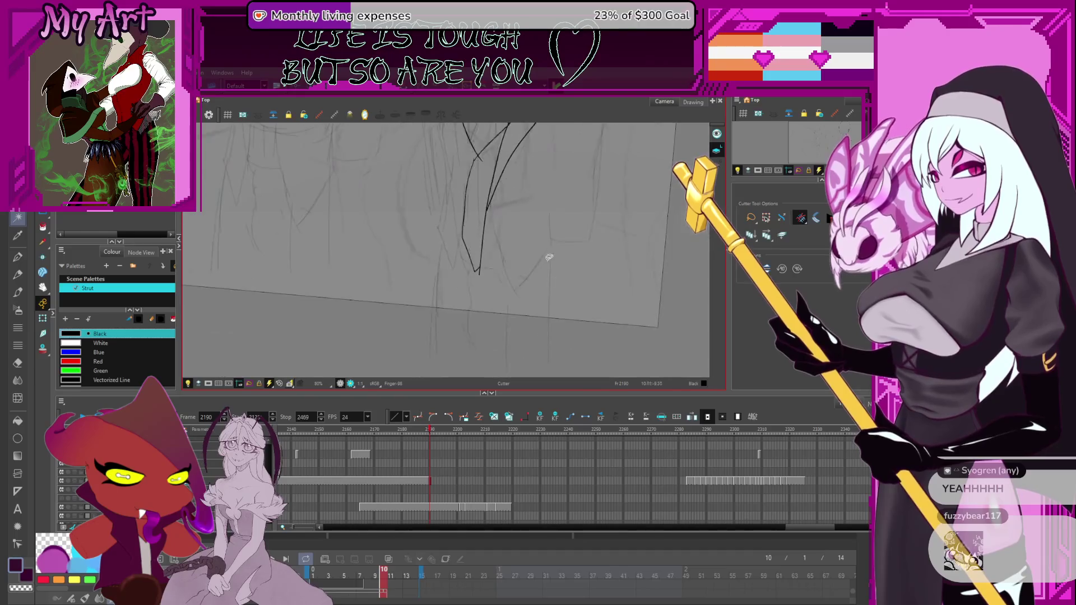
Step: Select the sleeve strokes, then narrow the selection to the right jacket stroke
key(alt+q)
click(481, 295)
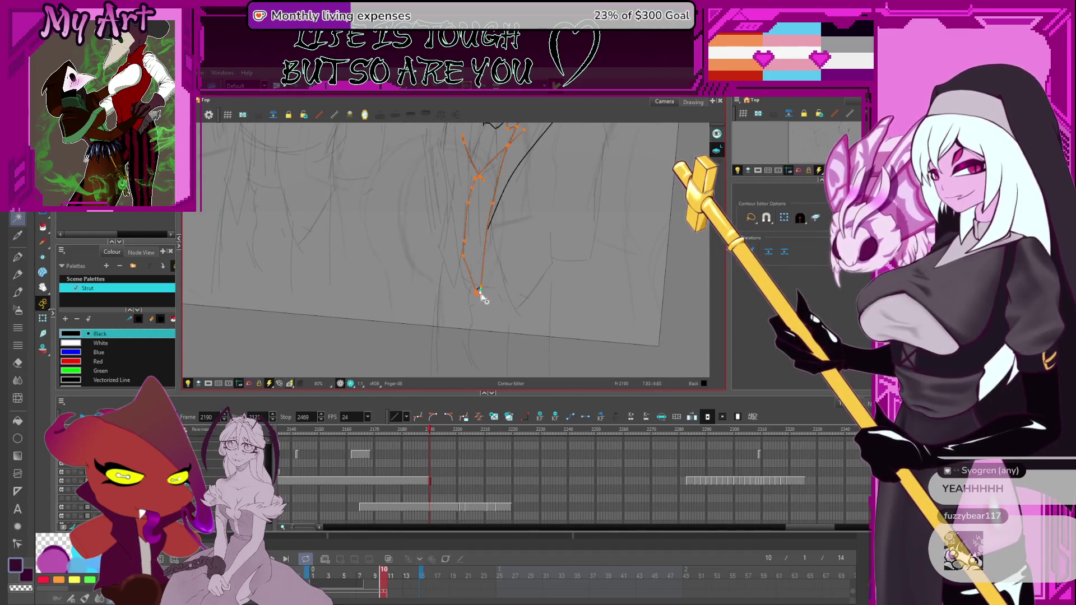
scroll(481, 310, up, 5)
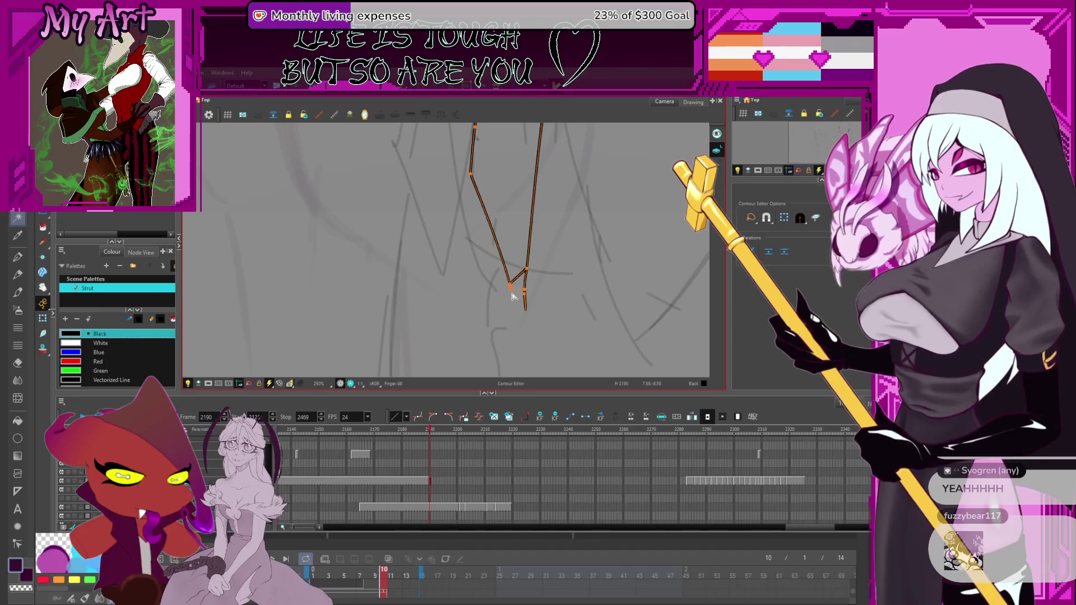
click(505, 300)
click(518, 305)
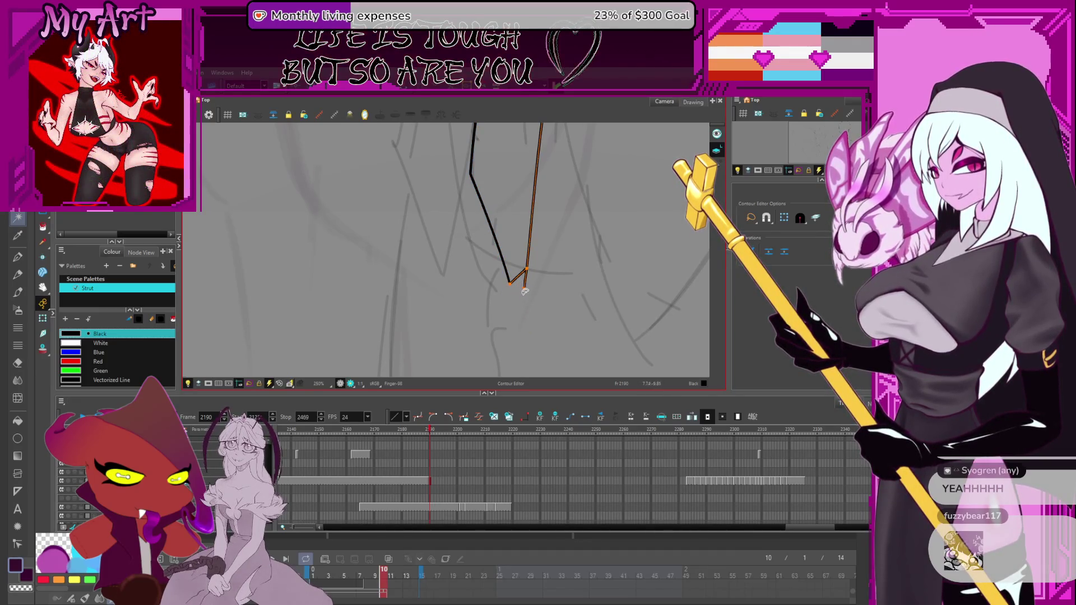
scroll(530, 302, down, 5)
mouse_move(524, 296)
mouse_down()
mouse_move(487, 269)
mouse_move(484, 291)
mouse_up()
Step: Move the lower jacket stroke's bottom point right and pull its end up into a curve
click(470, 303)
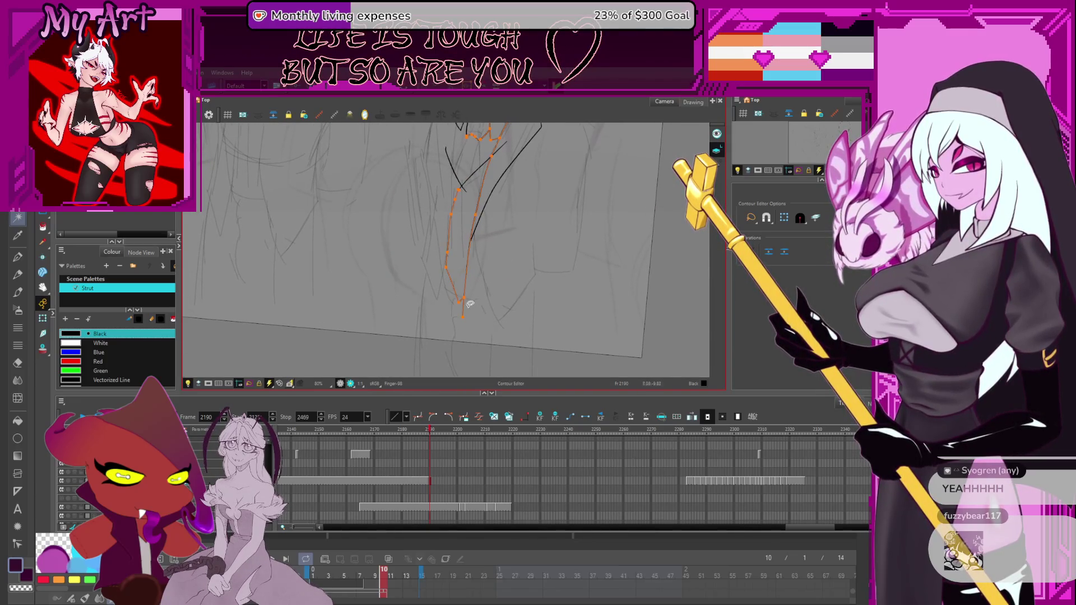
shift+click(467, 333)
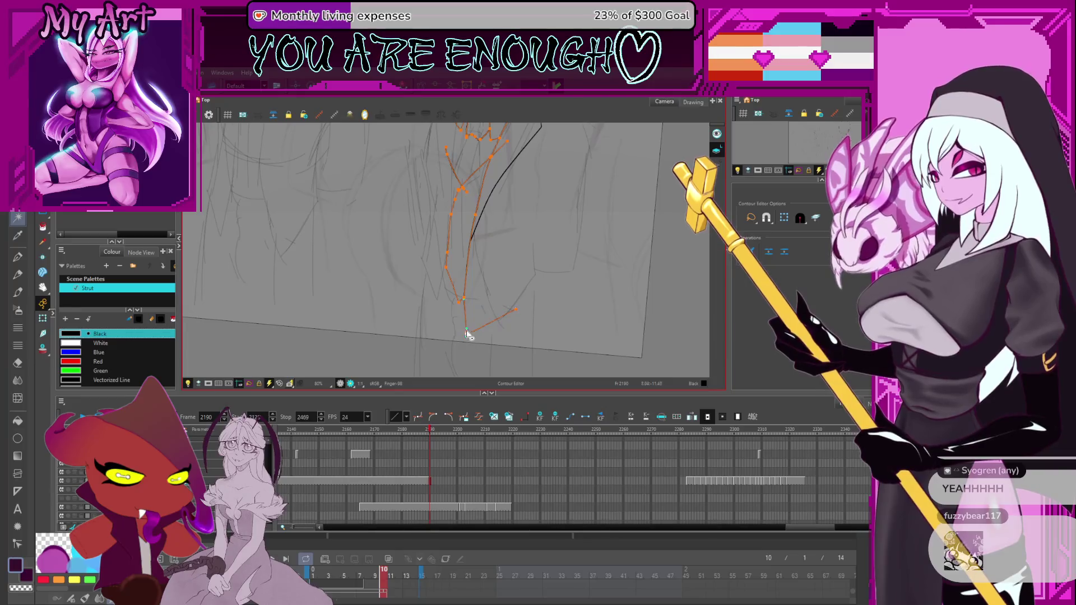
click(461, 328)
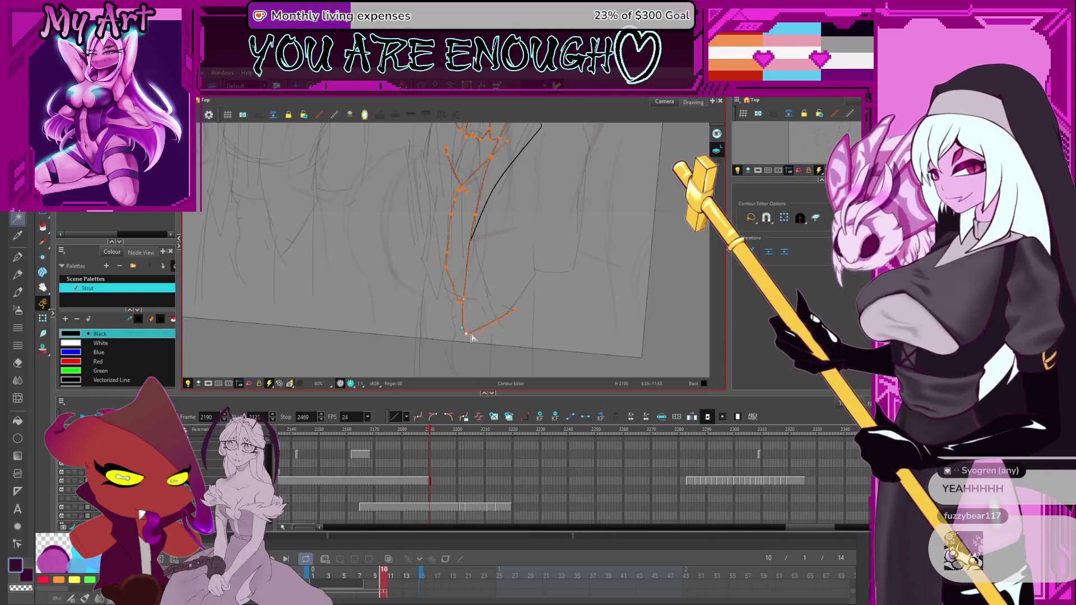
mouse_move(471, 335)
mouse_down()
mouse_move(513, 322)
mouse_move(512, 336)
mouse_up()
drag(535, 300, 535, 288)
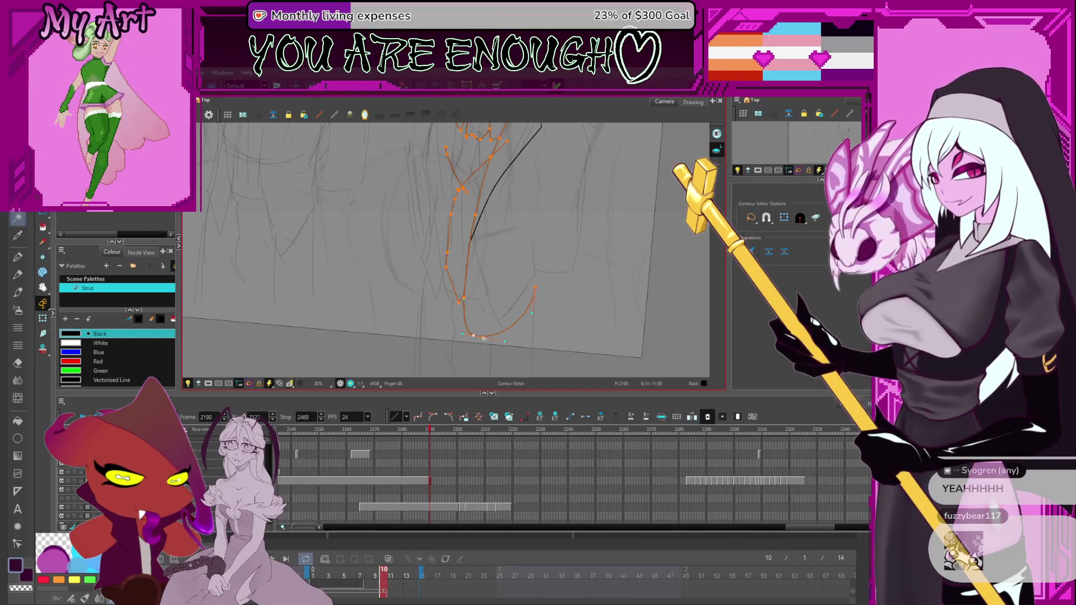
scroll(521, 310, up, 3)
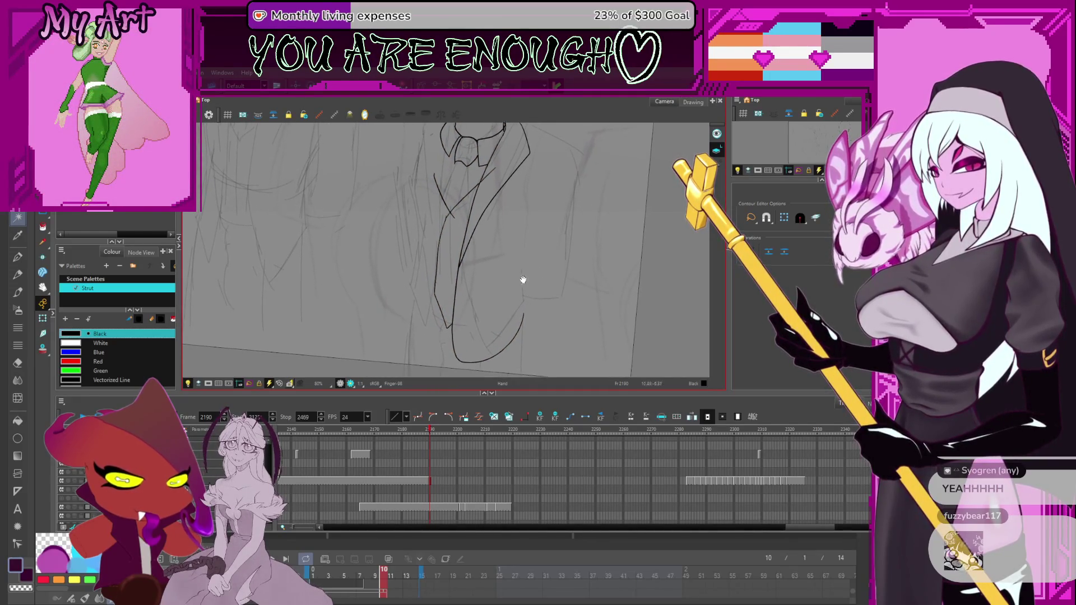
key(alt+q)
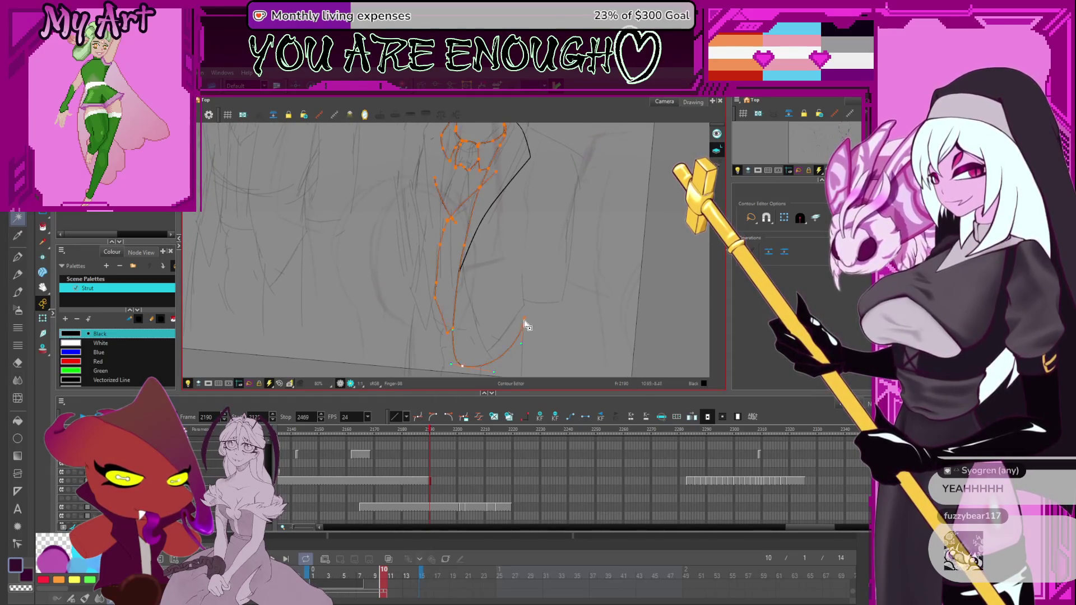
Step: Pull a tangent handle at the jacket curve's end point to bend it into the coat outline
drag(524, 319, 520, 262)
scroll(520, 236, up, 2)
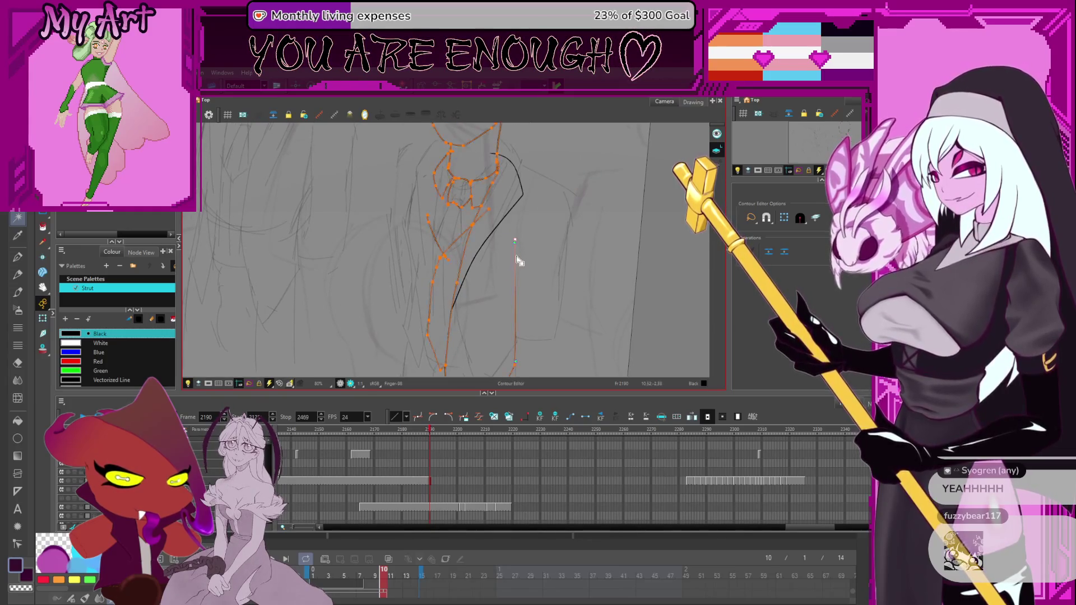
scroll(519, 255, up, 2)
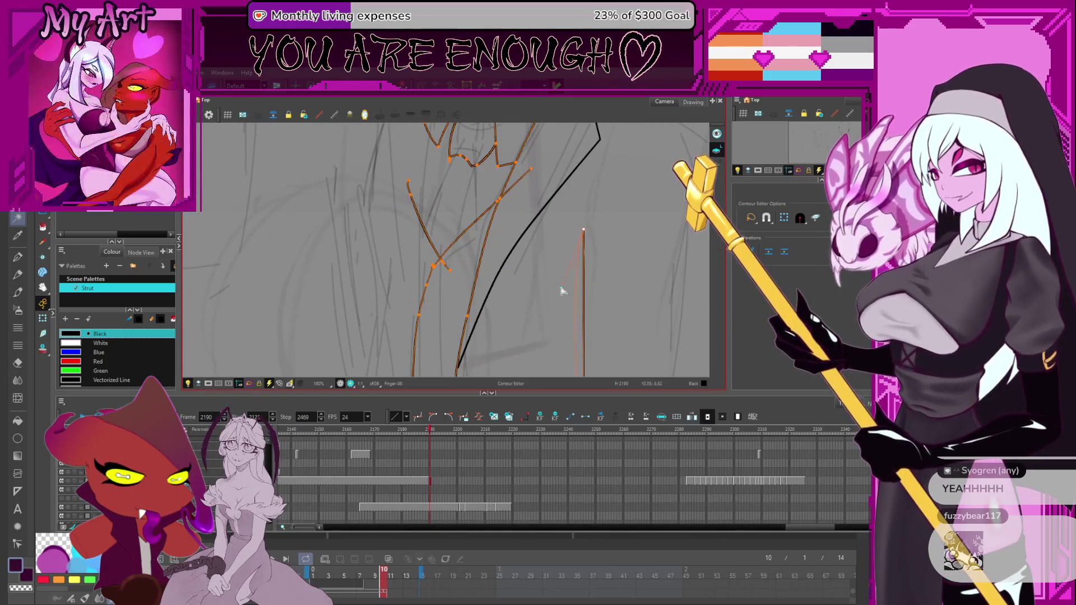
drag(589, 245, 542, 208)
Step: Zoom out and rotate the view to check the whole figure, then select the coat outline
scroll(550, 257, down, 3)
scroll(564, 300, up, 3)
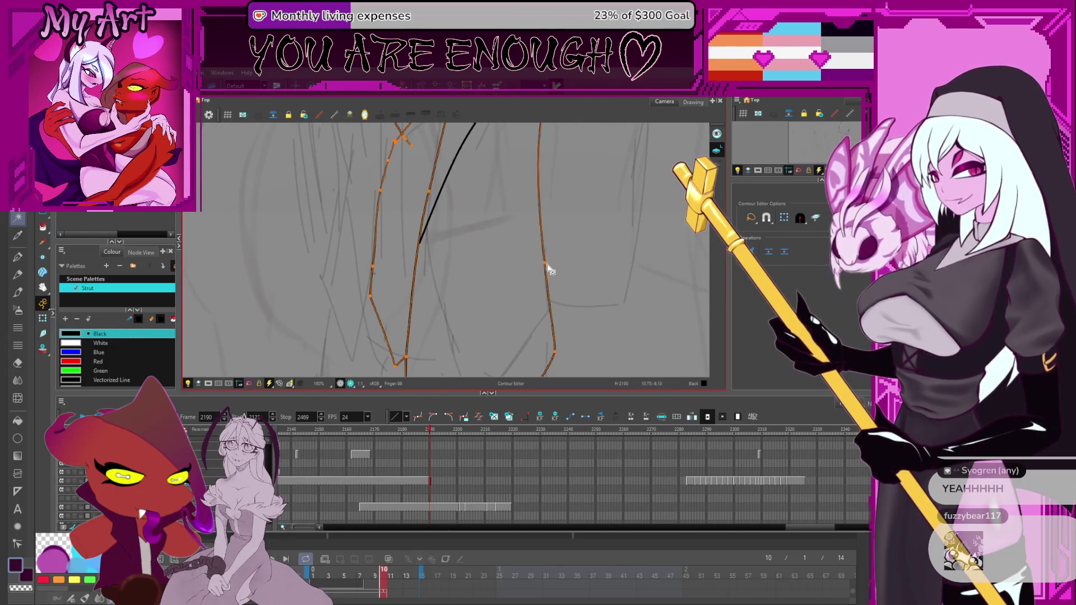
scroll(548, 283, down, 5)
drag(548, 283, 549, 233)
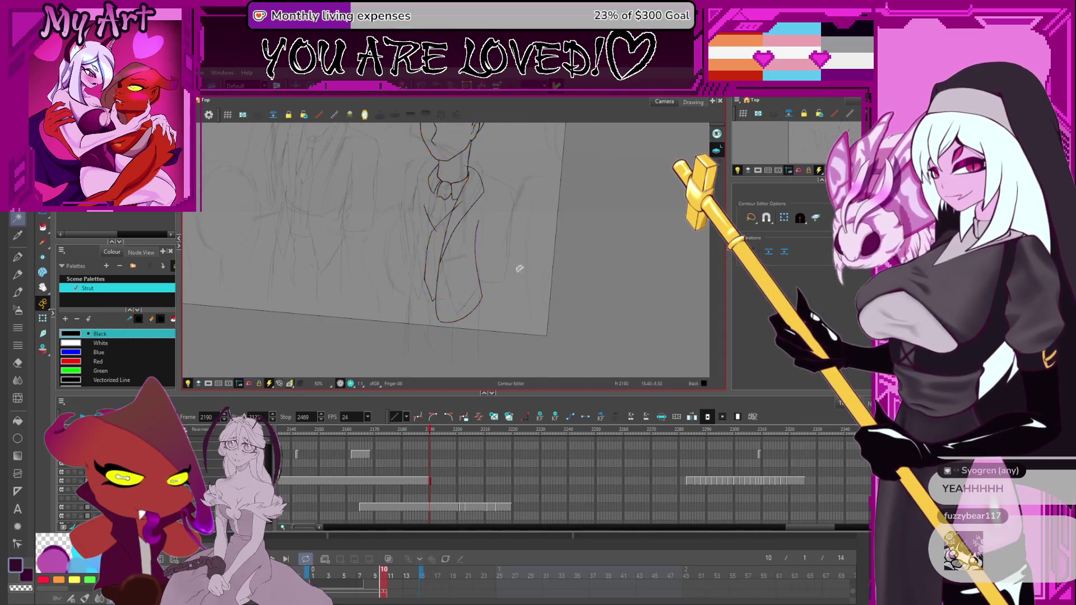
scroll(493, 233, up, 2)
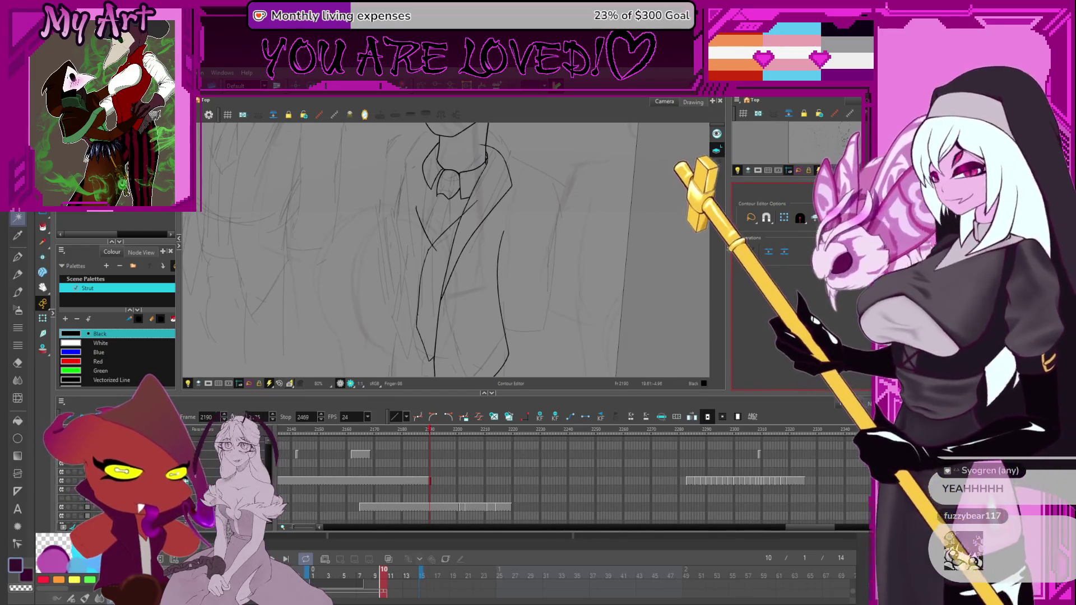
mouse_move(583, 291)
mouse_down()
mouse_move(569, 252)
mouse_move(552, 249)
mouse_up()
click(498, 301)
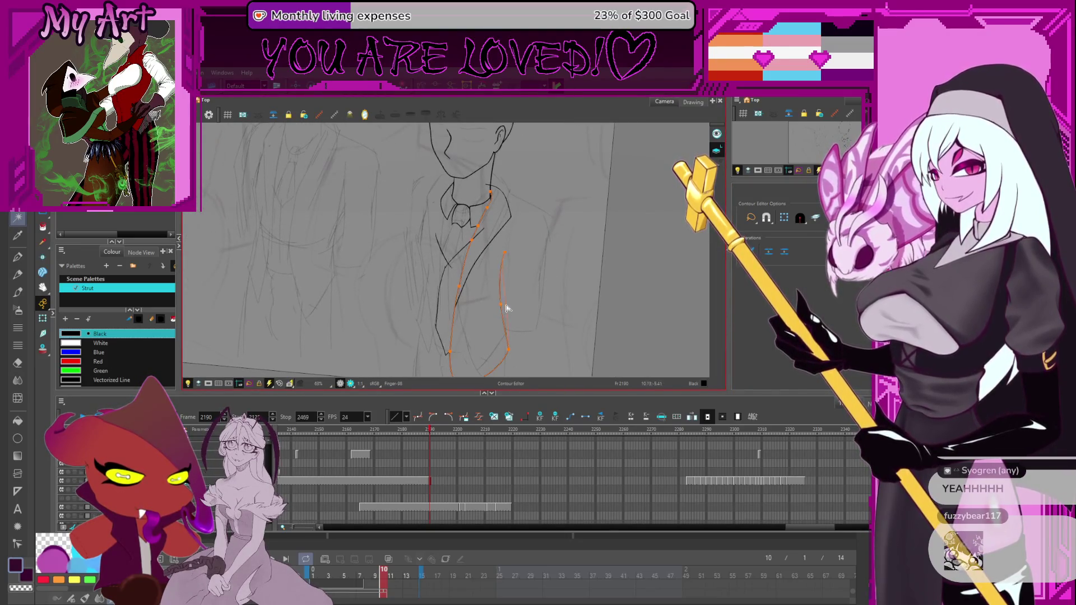
Step: Add the collar, diagonal coat lines and left face contour to the contour selection
scroll(542, 273, up, 3)
click(548, 297)
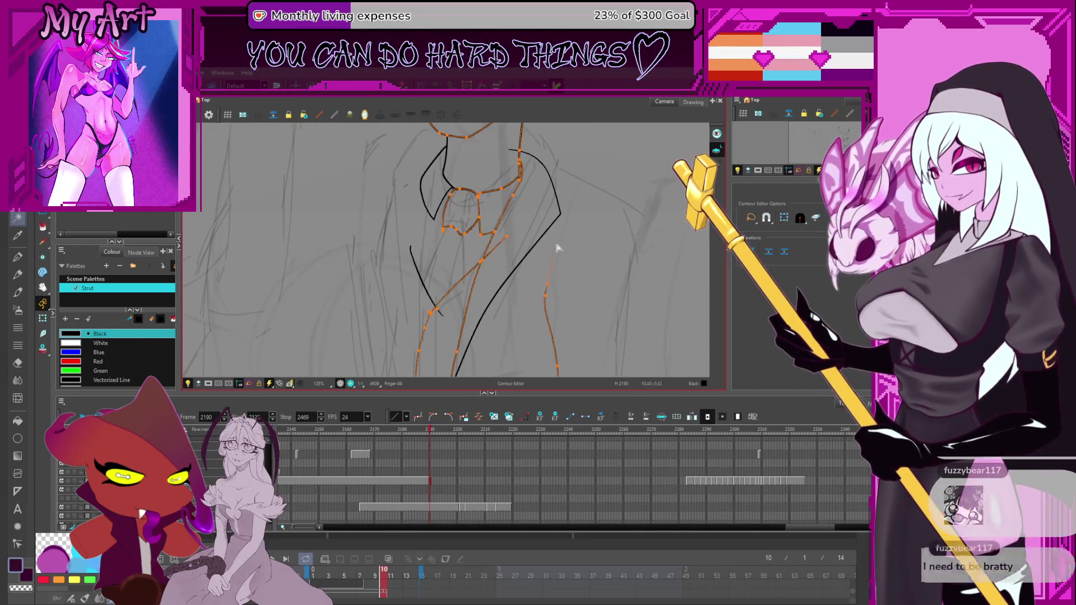
scroll(579, 205, down, 2)
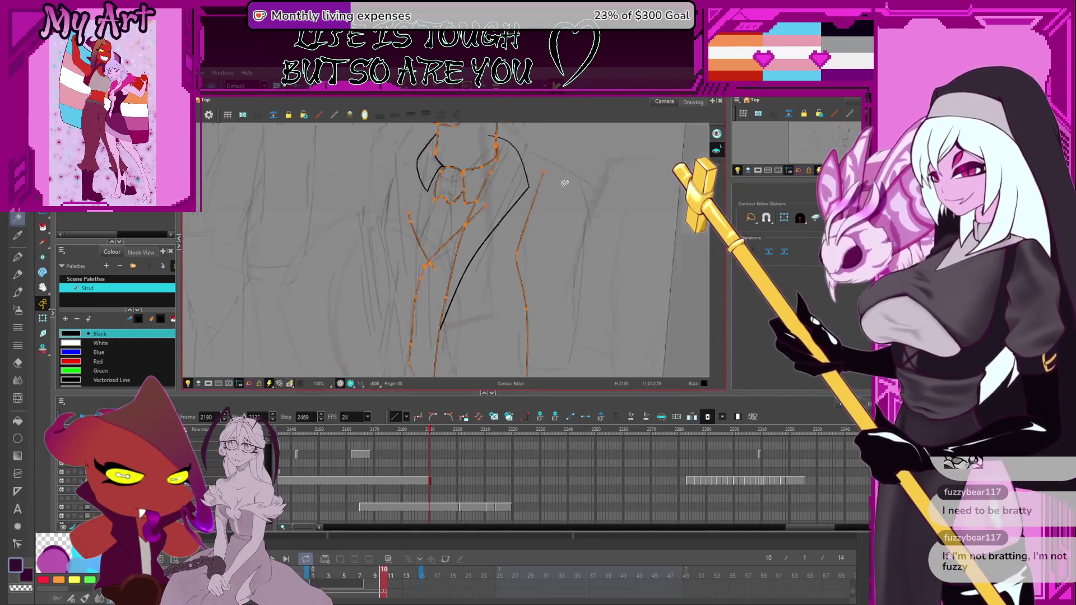
mouse_move(528, 192)
mouse_down()
mouse_move(515, 245)
mouse_move(523, 288)
mouse_move(509, 248)
mouse_up()
click(515, 284)
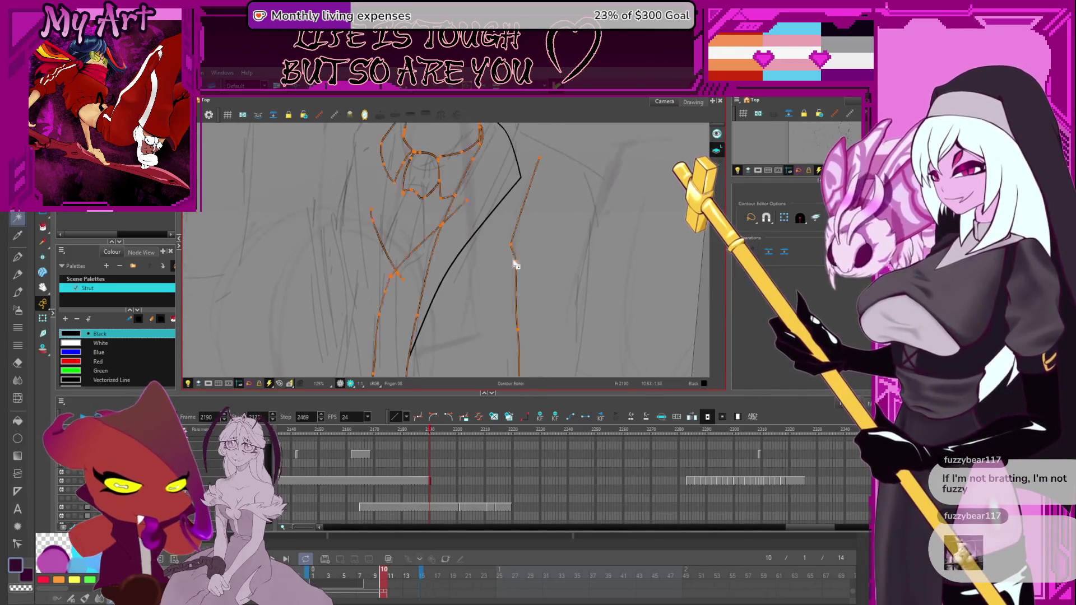
Step: Pan around the collar, zoom out to 80%, and clear the contour selection
scroll(527, 221, up, 3)
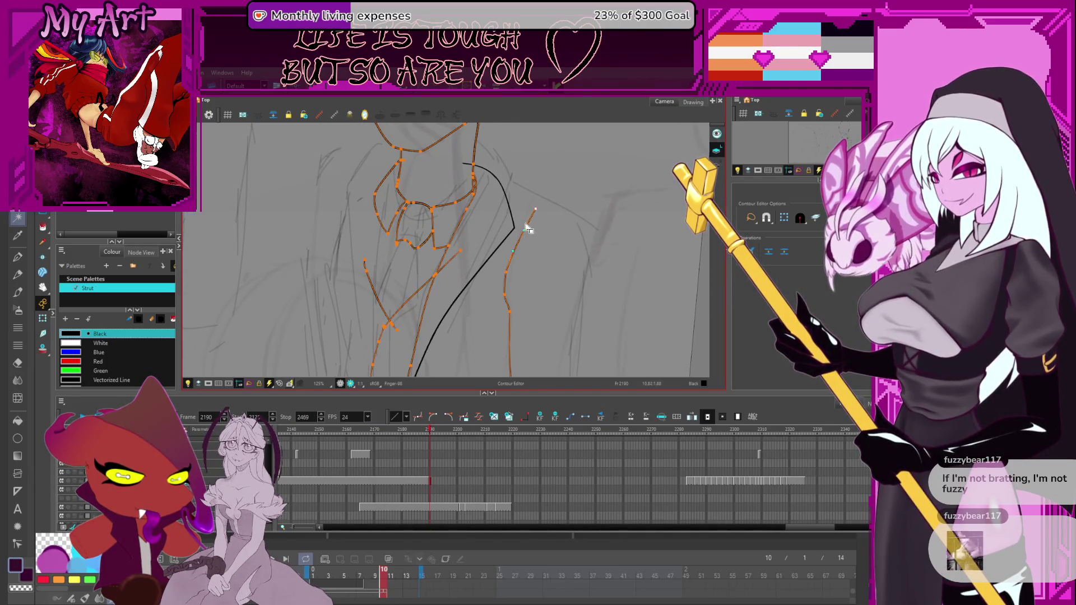
drag(527, 228, 517, 216)
drag(494, 264, 500, 239)
drag(532, 182, 526, 223)
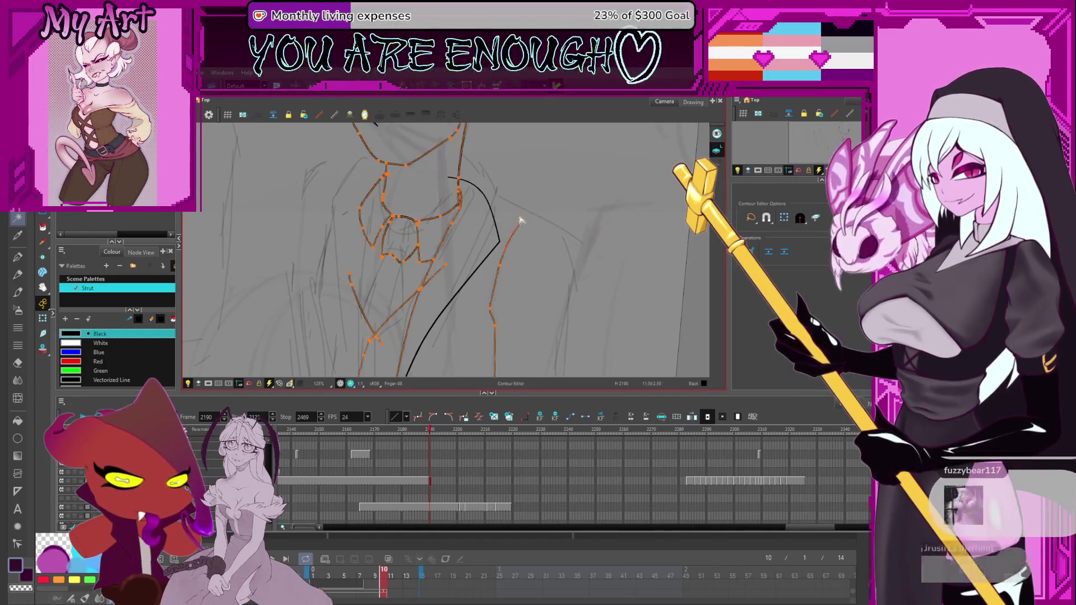
mouse_move(505, 249)
mouse_down()
mouse_move(523, 211)
mouse_move(527, 228)
mouse_up()
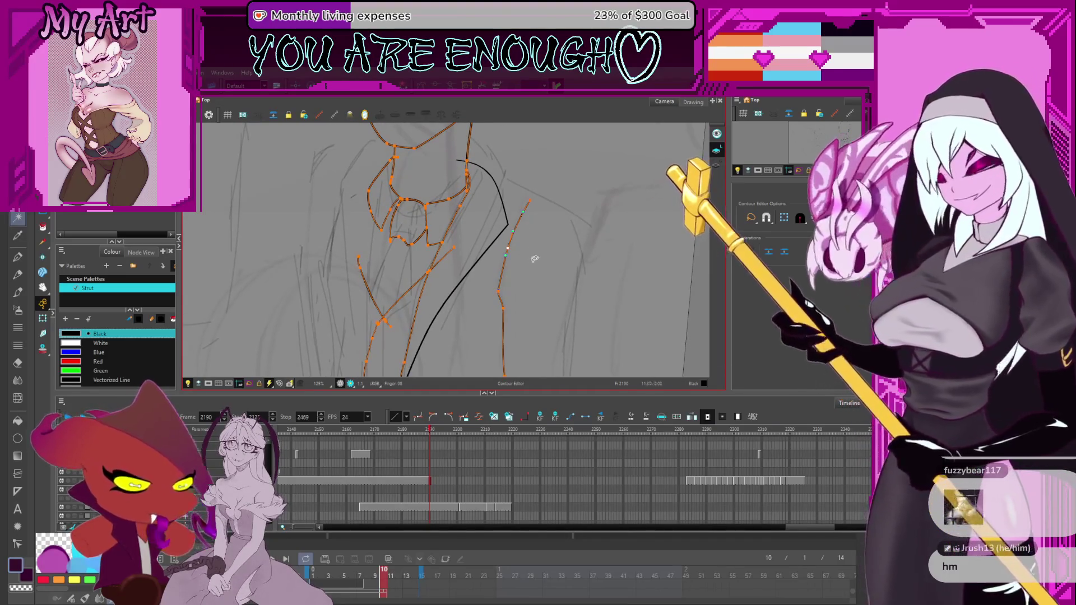
key(1)
key(1)
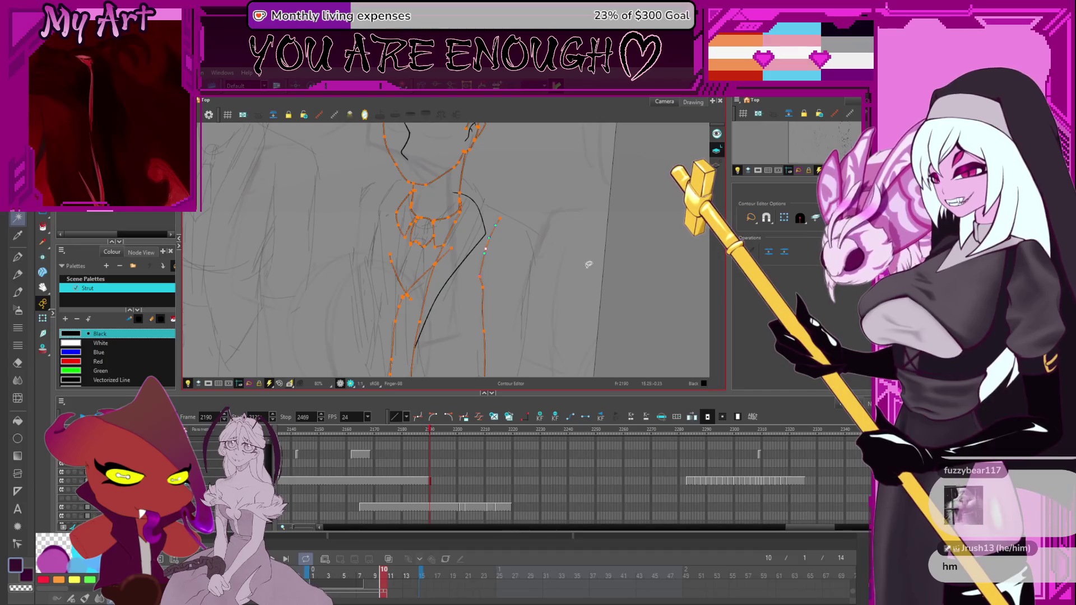
mouse_move(557, 253)
mouse_down()
mouse_move(553, 211)
mouse_move(469, 204)
mouse_up()
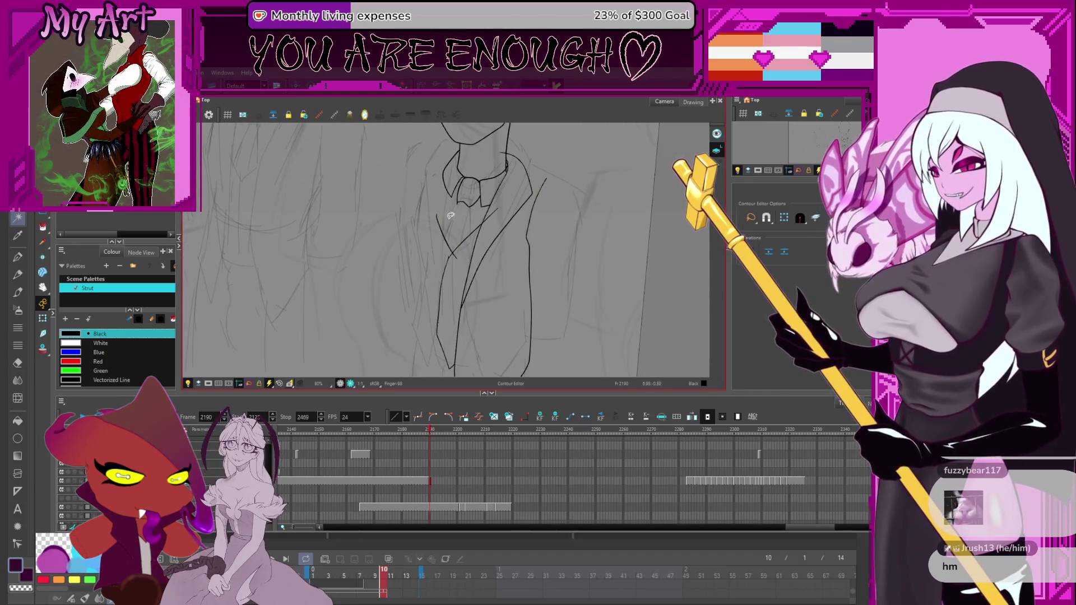
Step: Pan and rotate the view to frame the right figure's tie sketch for drawing
scroll(445, 240, down, 5)
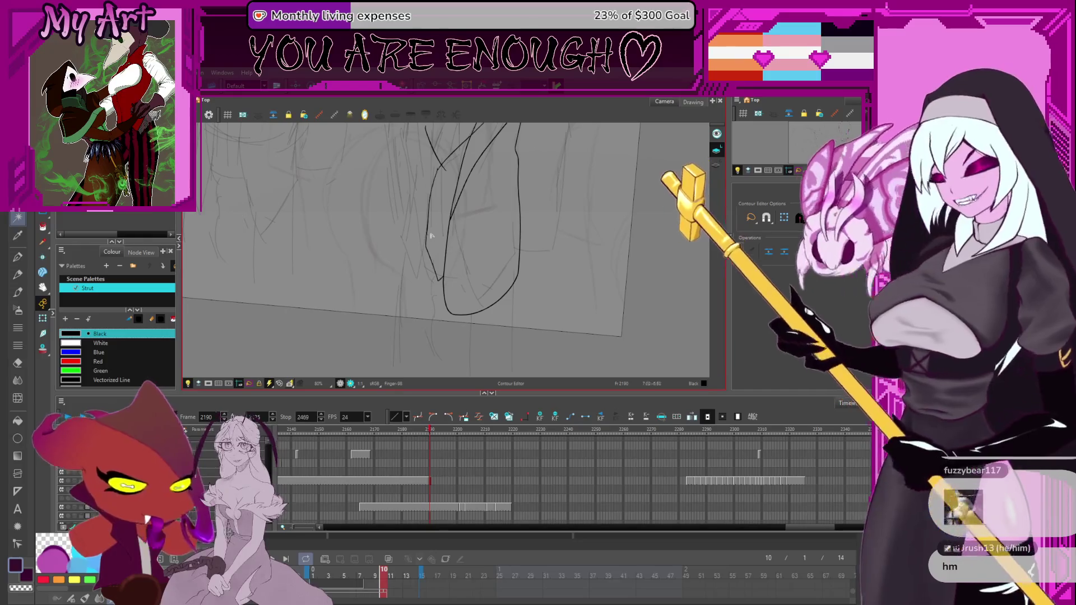
key(space)
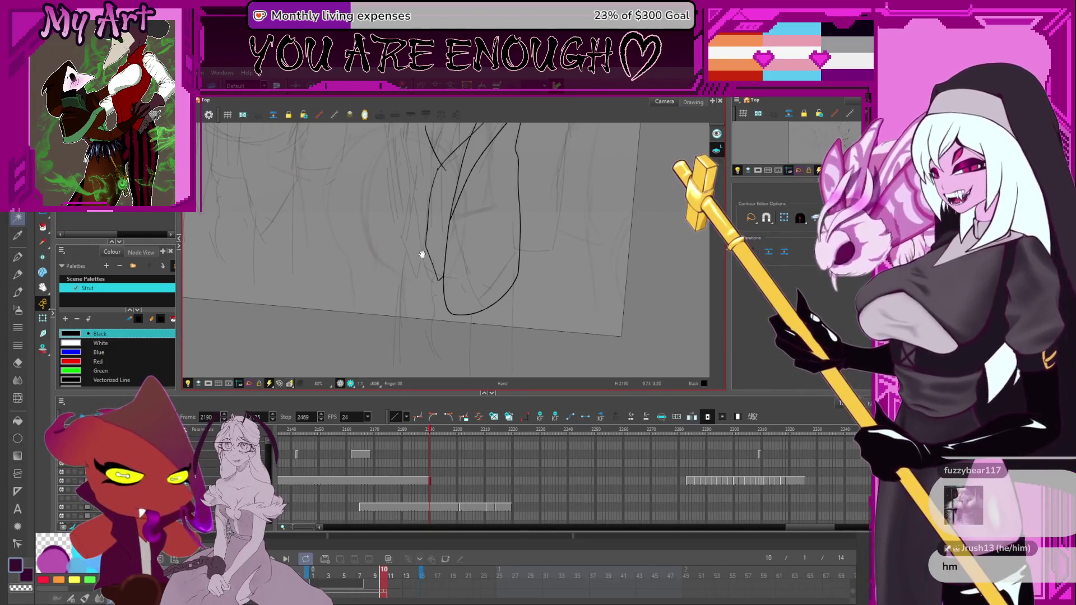
drag(422, 254, 427, 244)
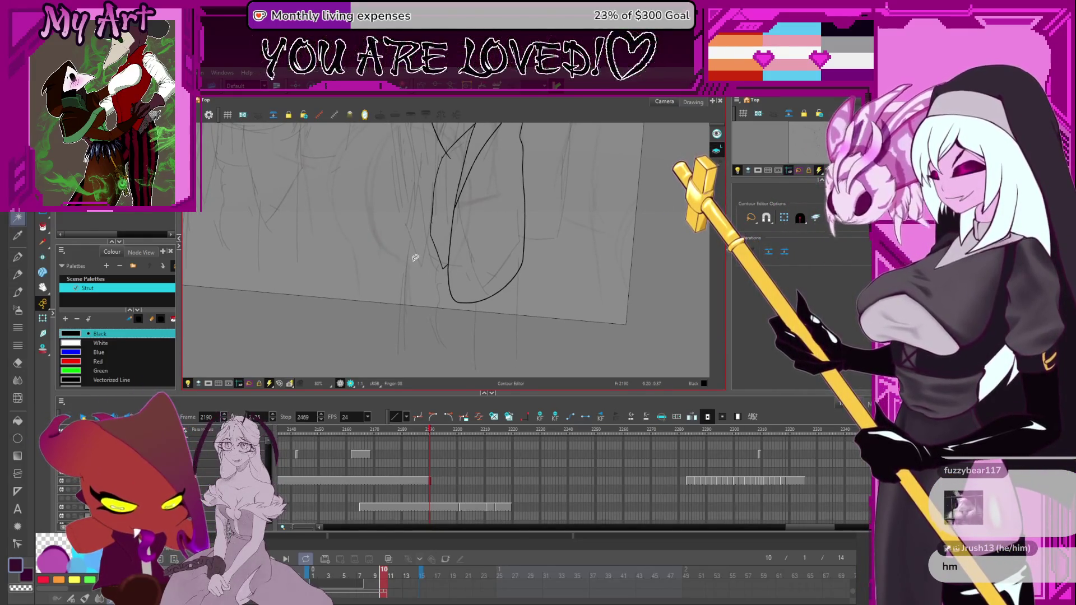
key(space)
drag(431, 262, 455, 264)
key(alt+/)
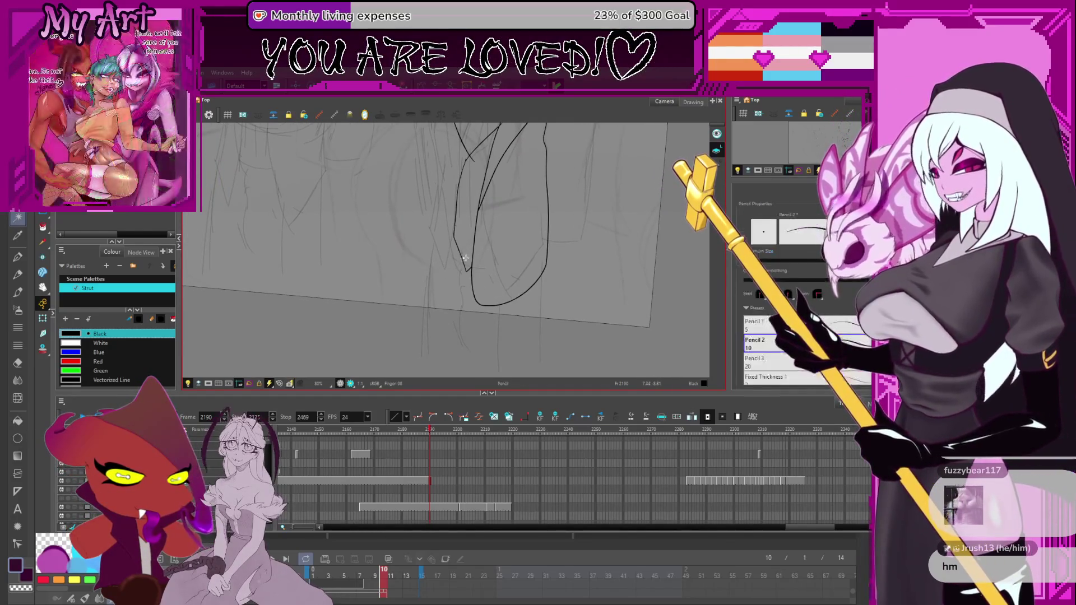
mouse_move(468, 261)
mouse_down()
mouse_move(499, 272)
mouse_move(439, 314)
mouse_move(486, 317)
mouse_up()
key(space)
drag(556, 269, 524, 234)
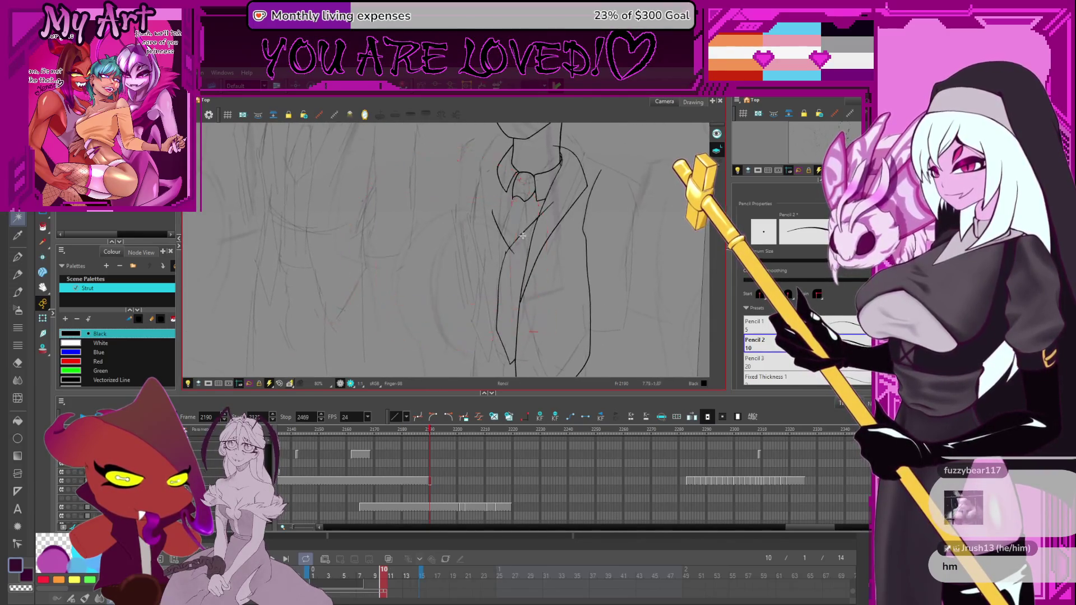
scroll(512, 224, up, 4)
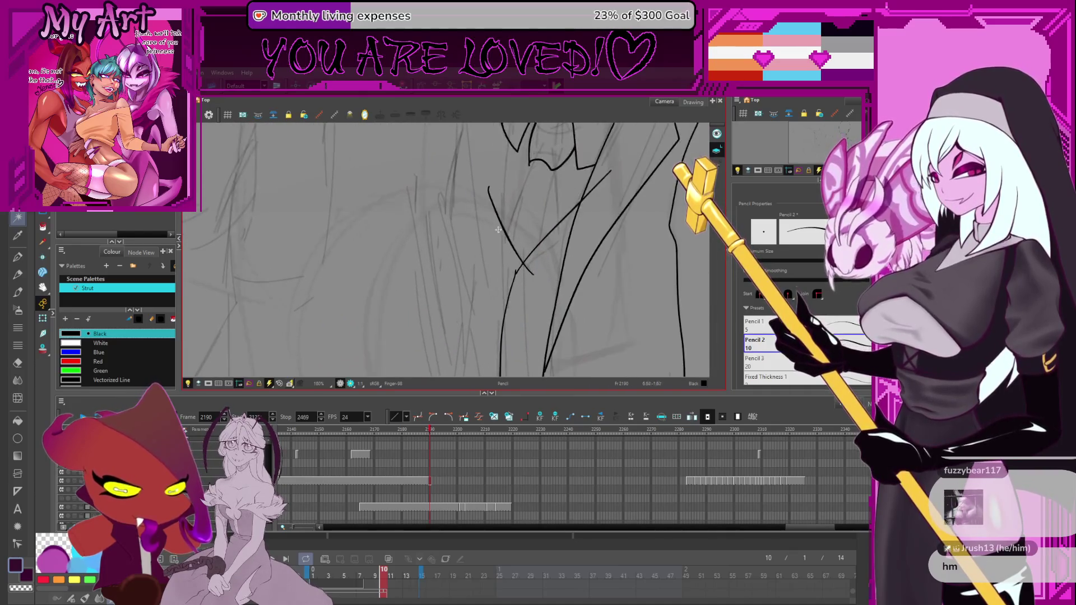
Step: Draw short pencil strokes along the jacket front beside the existing line
drag(502, 238, 500, 250)
drag(498, 272, 494, 232)
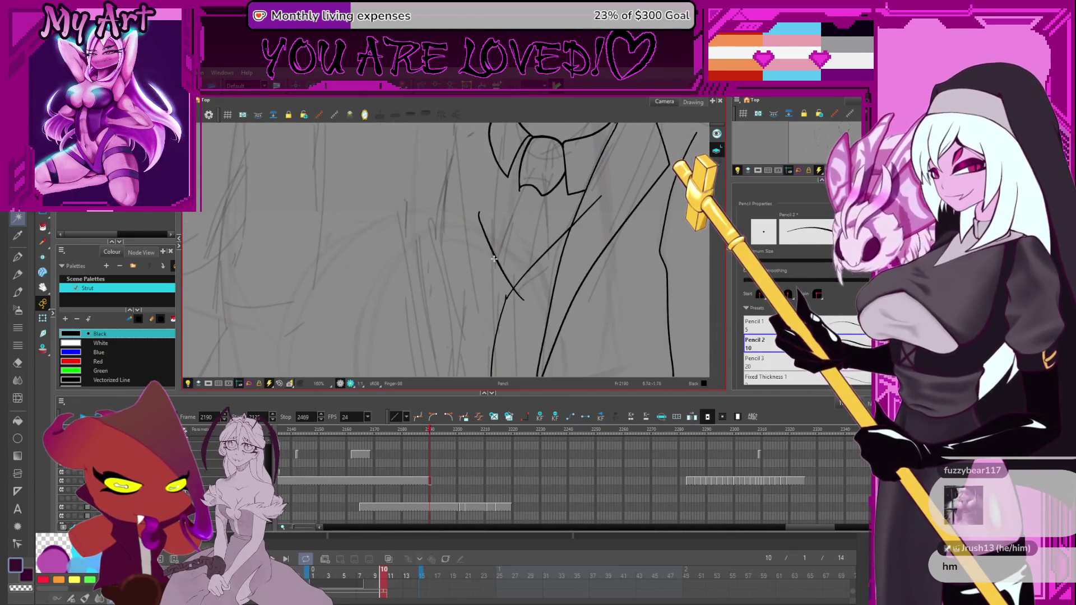
drag(499, 274, 516, 194)
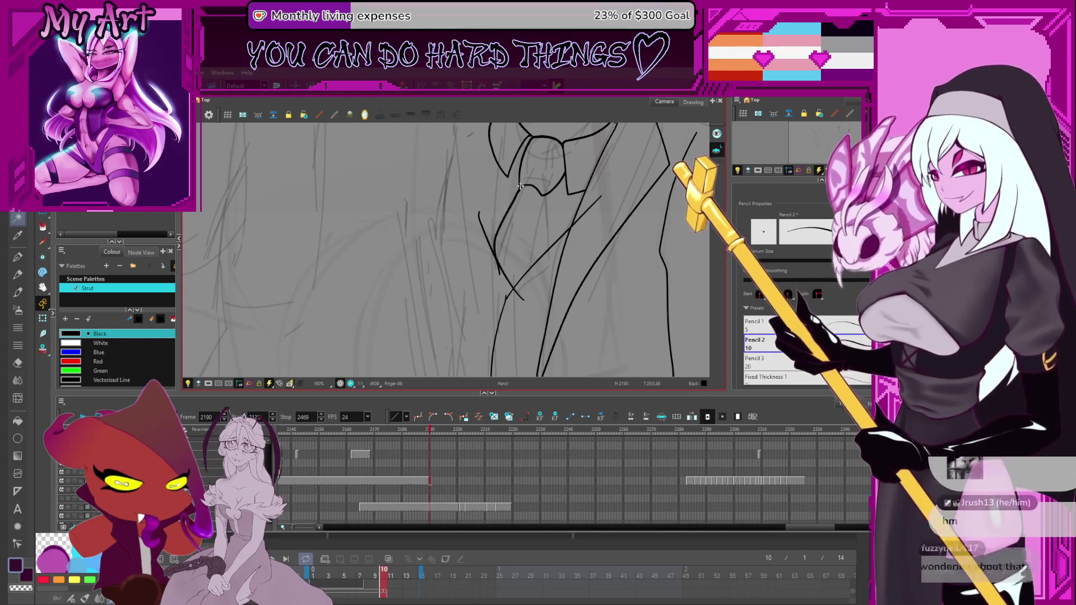
drag(534, 270, 527, 251)
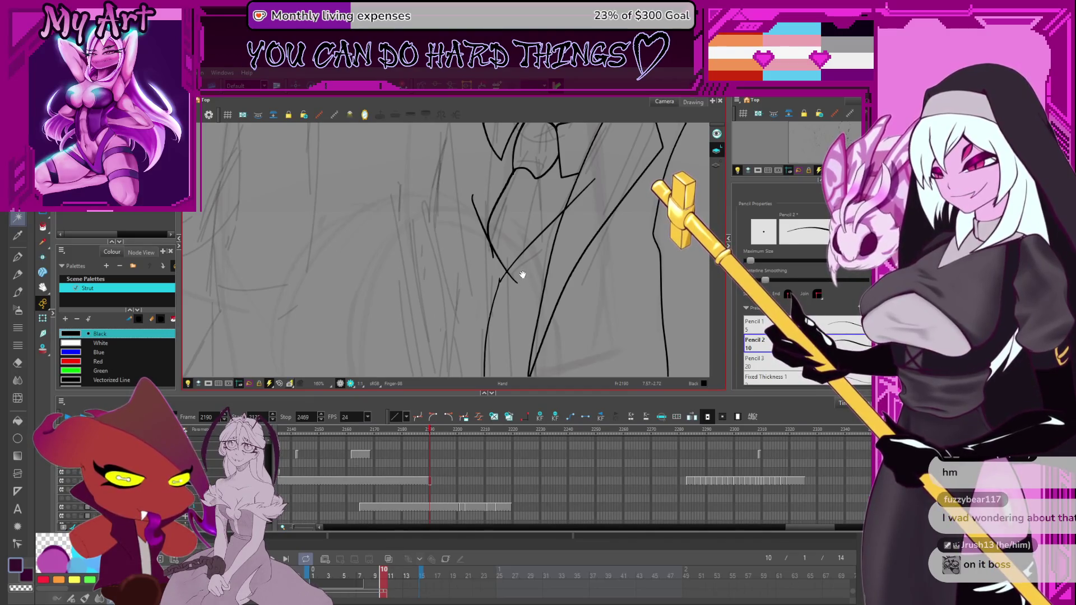
Step: Draw a jacket line up to the tie and cut off its overshoot near the tie
key(alt+/)
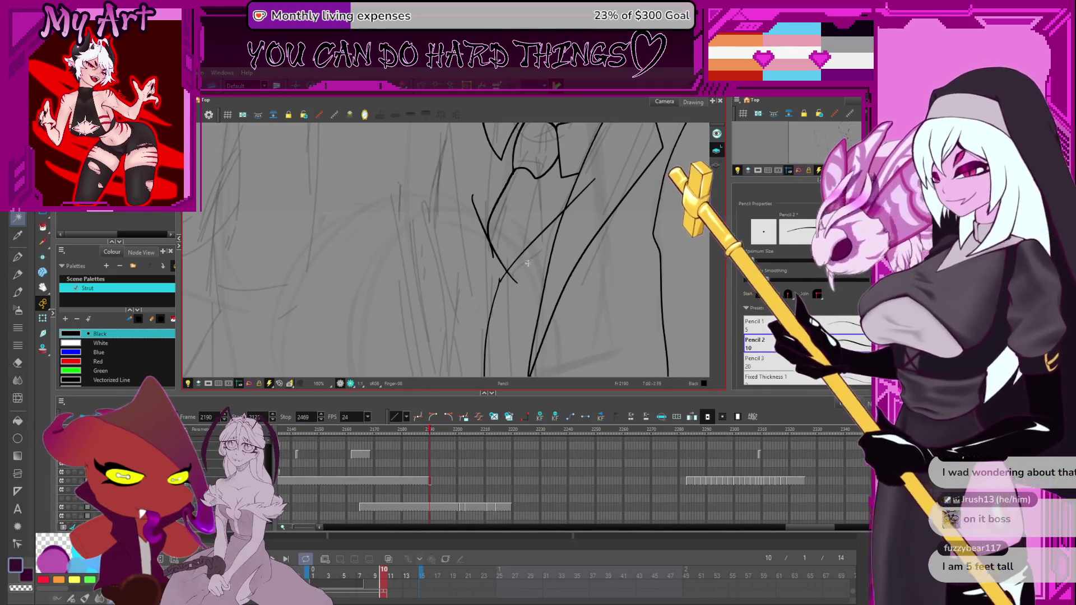
scroll(531, 292, up, 3)
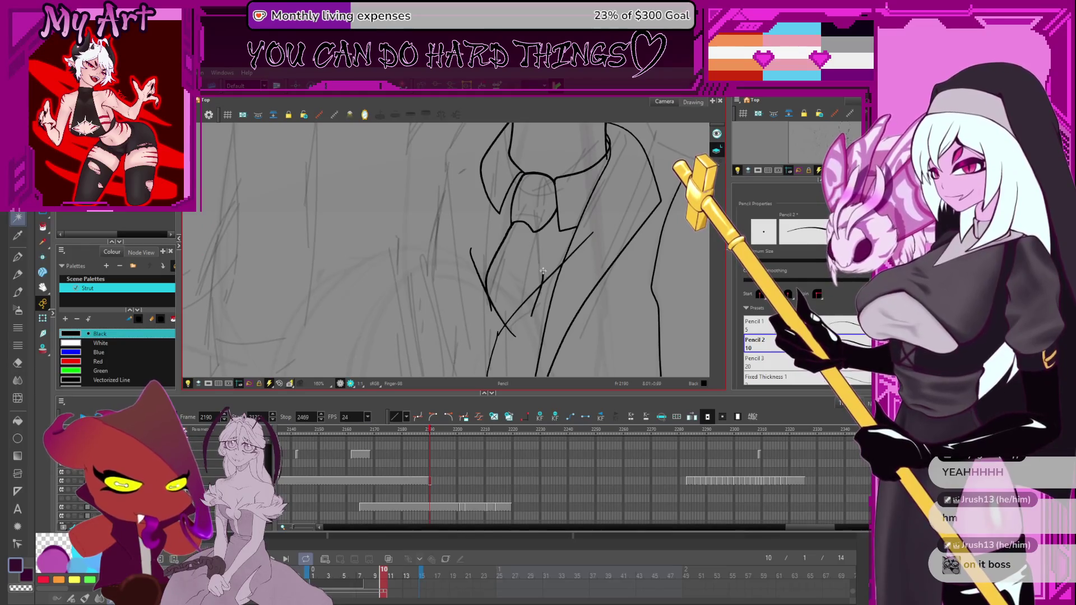
drag(526, 314, 538, 225)
key(alt+t)
click(528, 238)
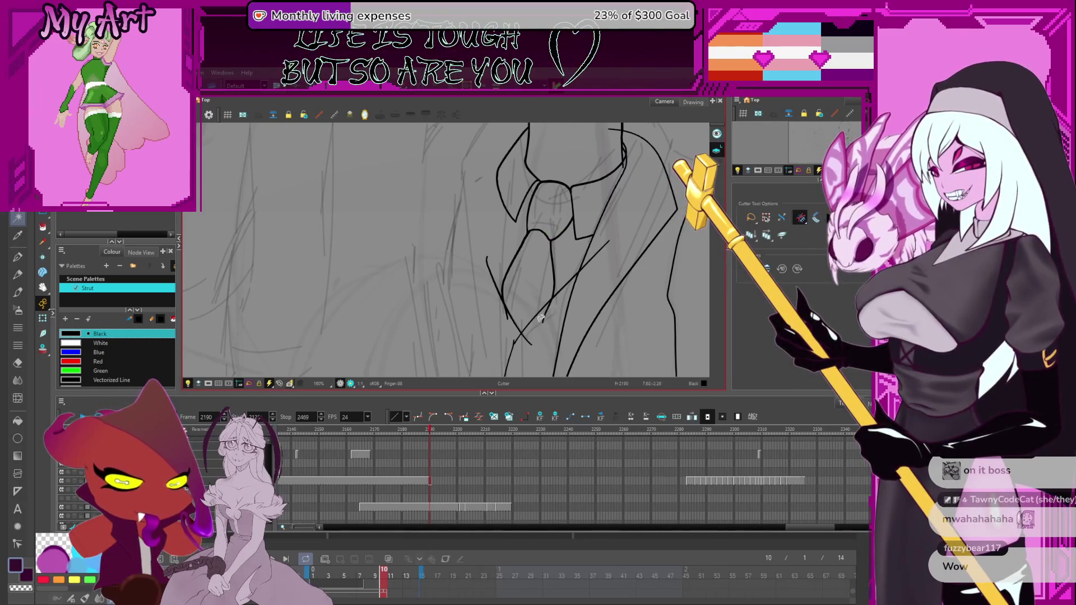
Step: Cut a small stroke piece near the tie and zoom in on the crossing lines
click(510, 315)
mouse_move(565, 330)
mouse_down()
mouse_move(576, 270)
mouse_move(522, 252)
mouse_up()
key(2)
key(2)
click(591, 271)
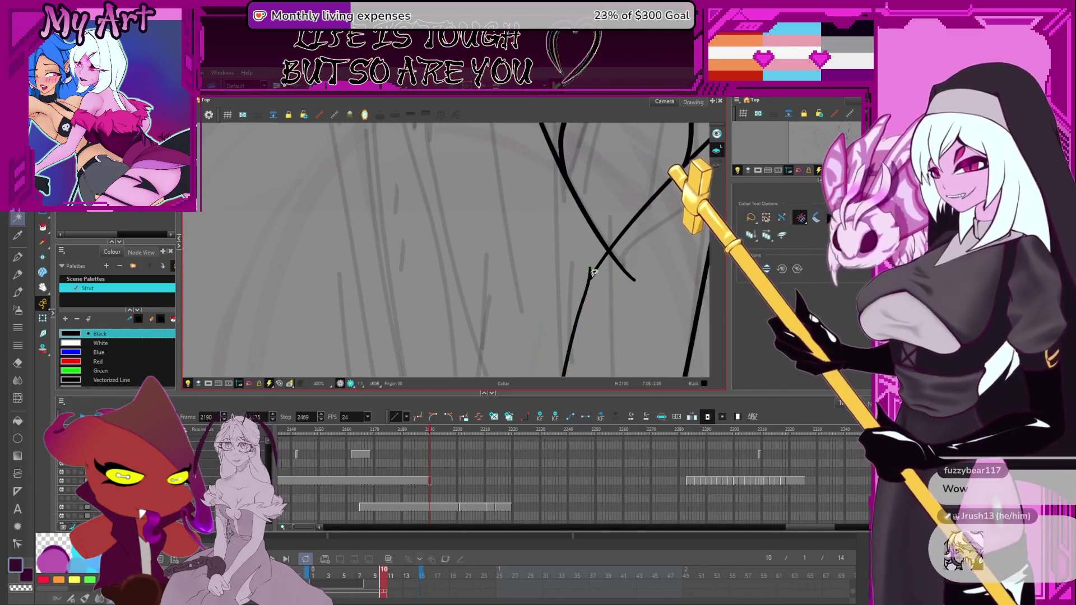
drag(602, 299, 571, 274)
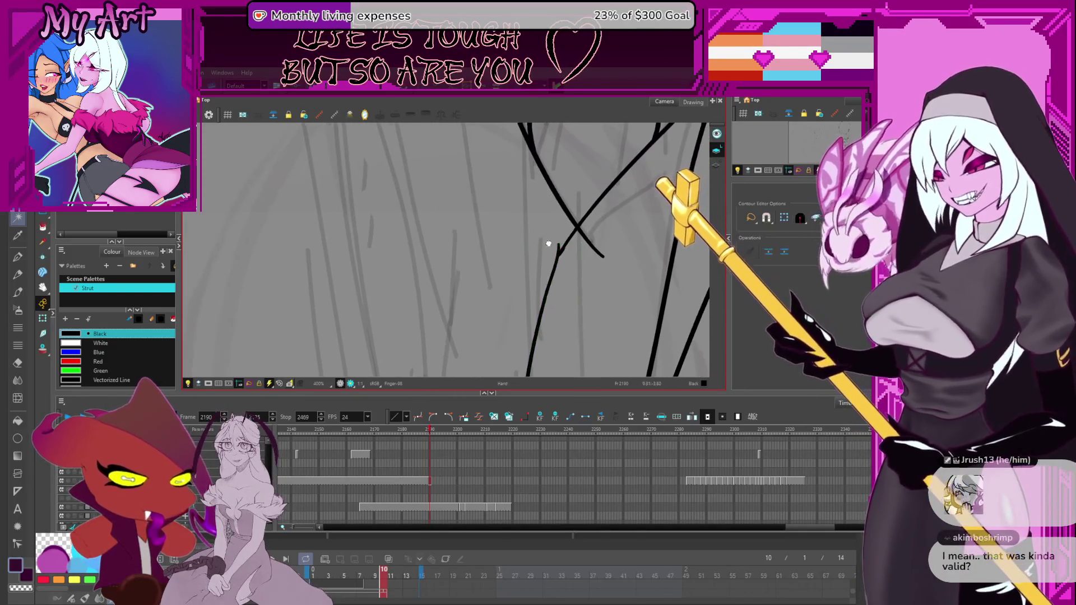
Step: Contour-select the diagonal, lower-left, upper-left V and right vertical strokes at the crossing
key(alt+q)
click(535, 262)
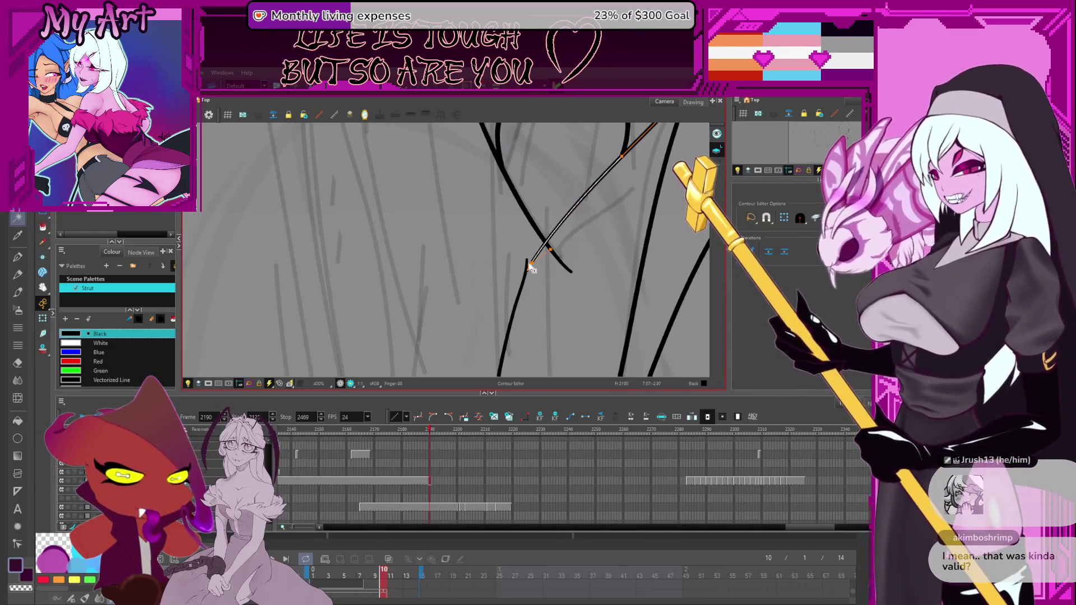
shift+click(530, 266)
shift+click(542, 264)
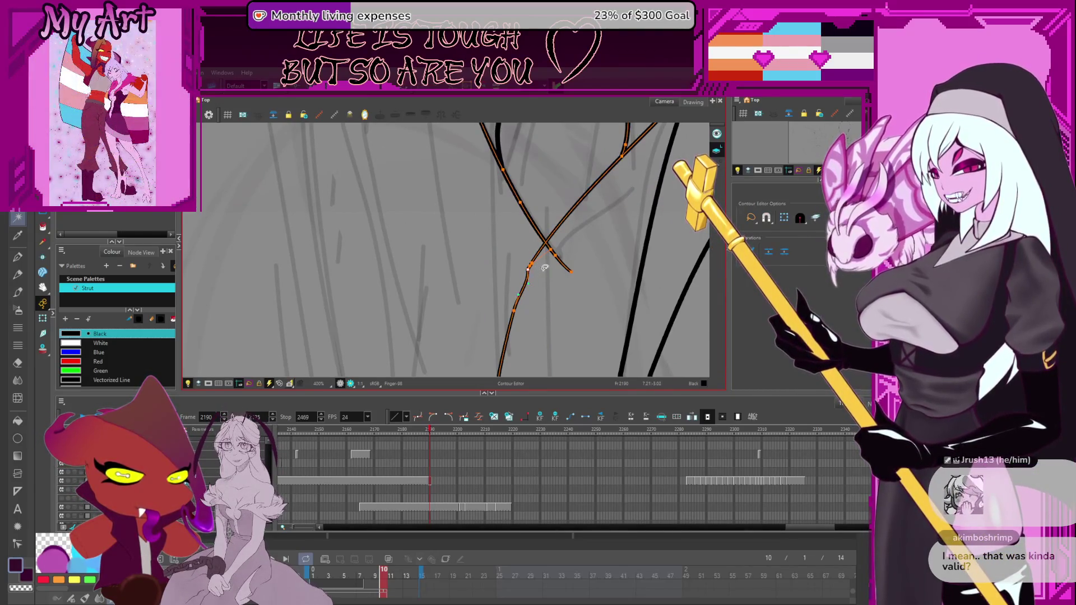
drag(522, 287, 525, 255)
key(ctrl+a)
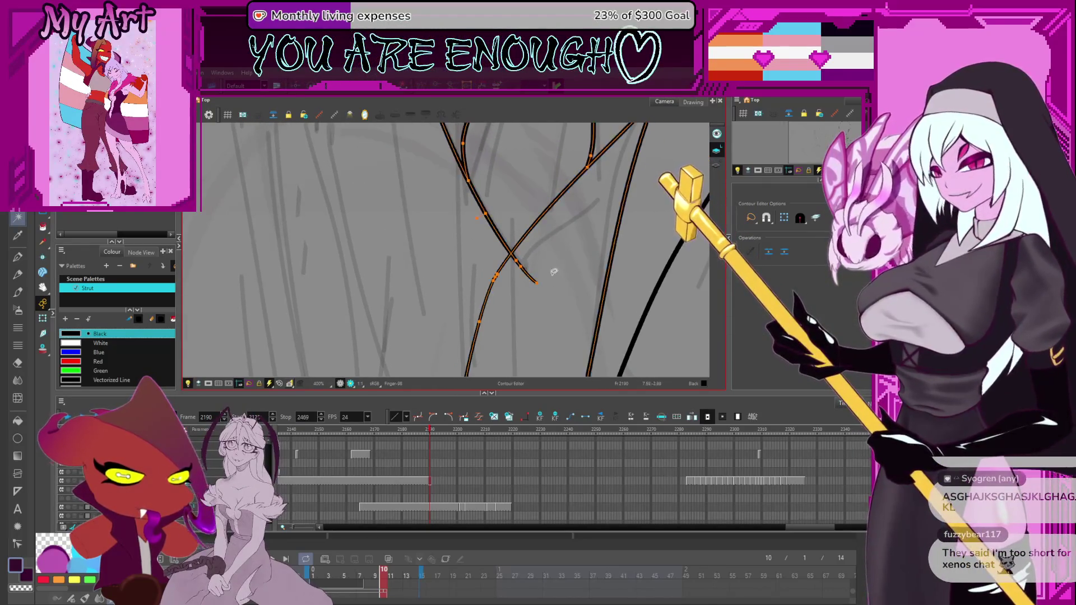
drag(547, 329, 560, 354)
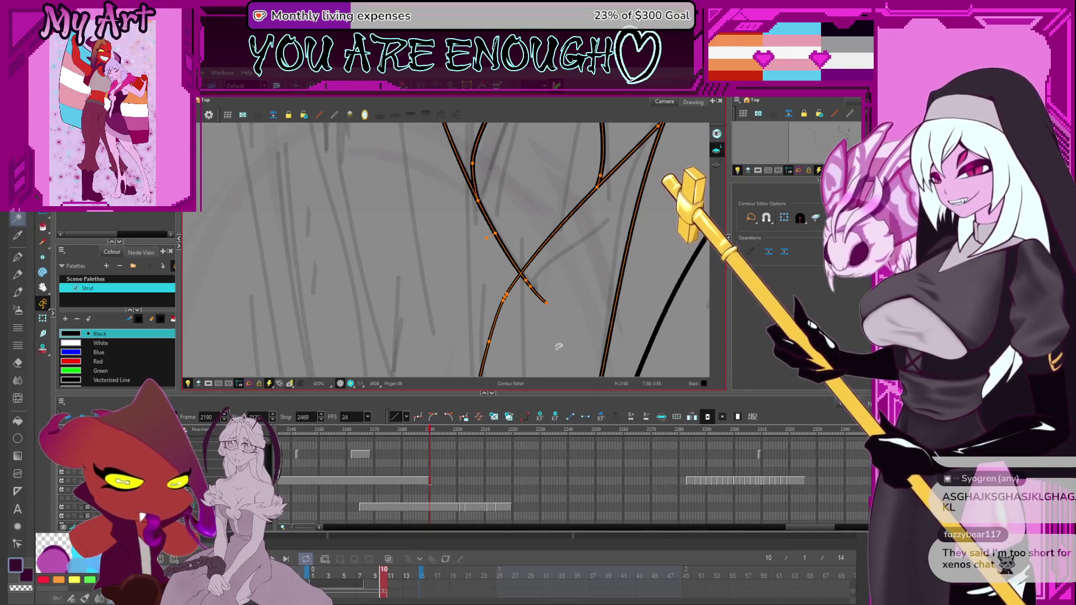
scroll(537, 280, down, 1)
scroll(537, 280, up, 3)
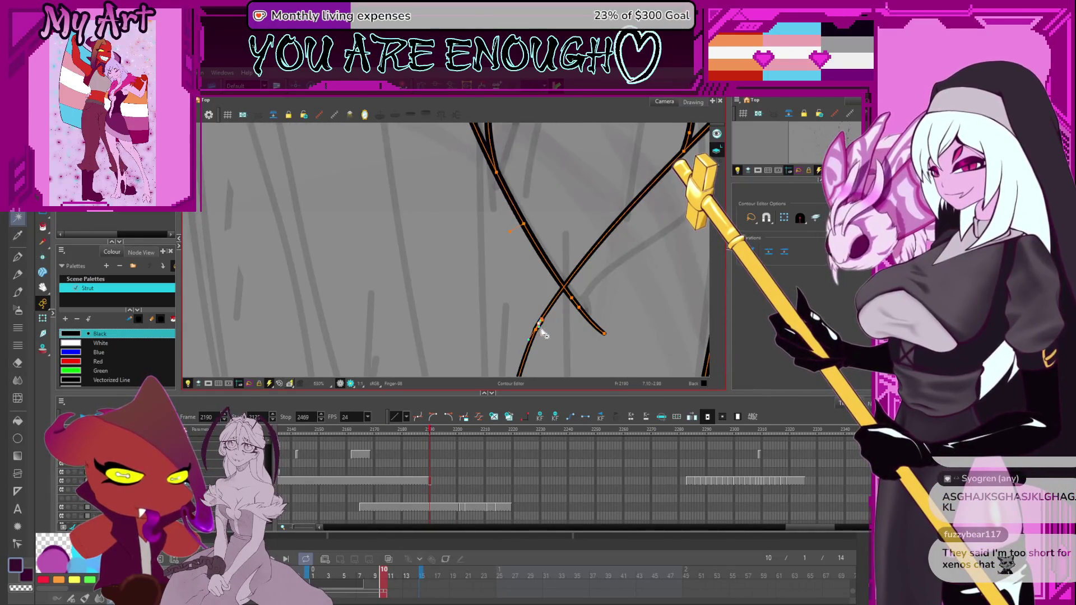
scroll(557, 328, up, 3)
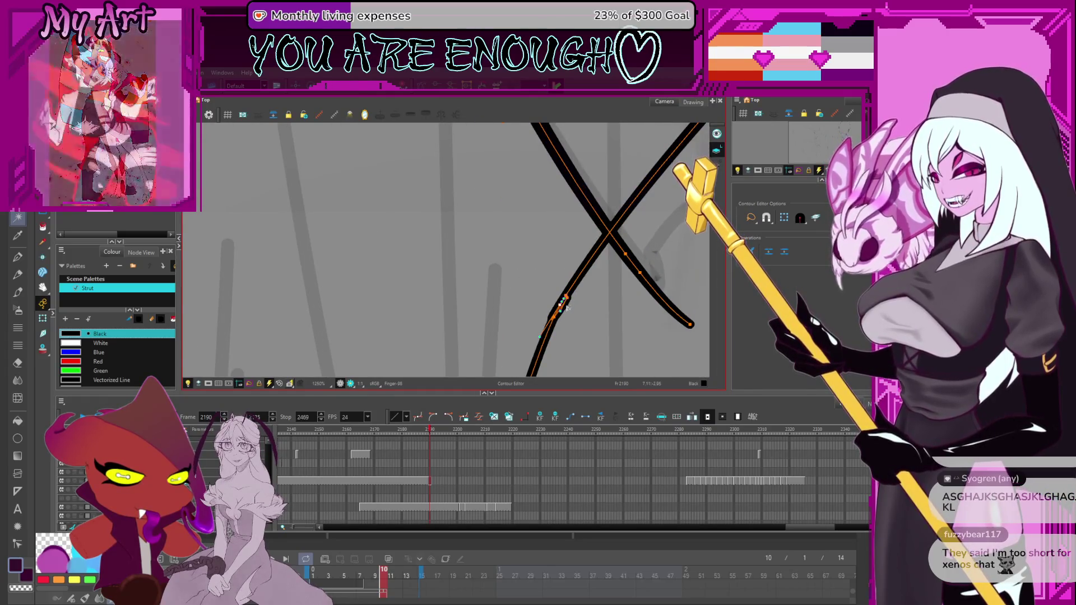
Step: Break the lower-left stroke and drag its loose endpoint to close the gap
key(Delete)
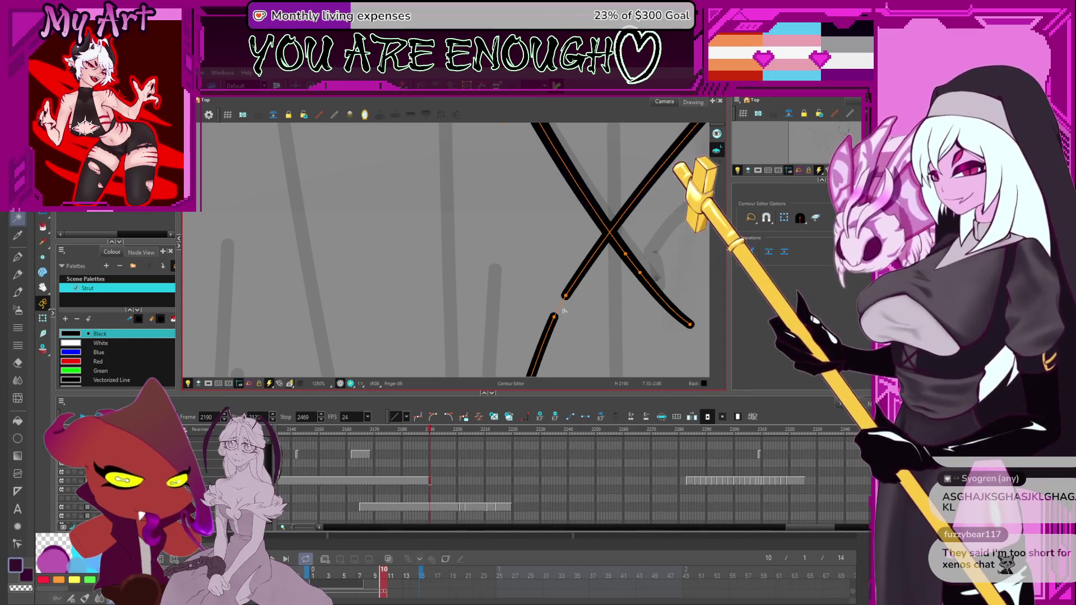
click(566, 298)
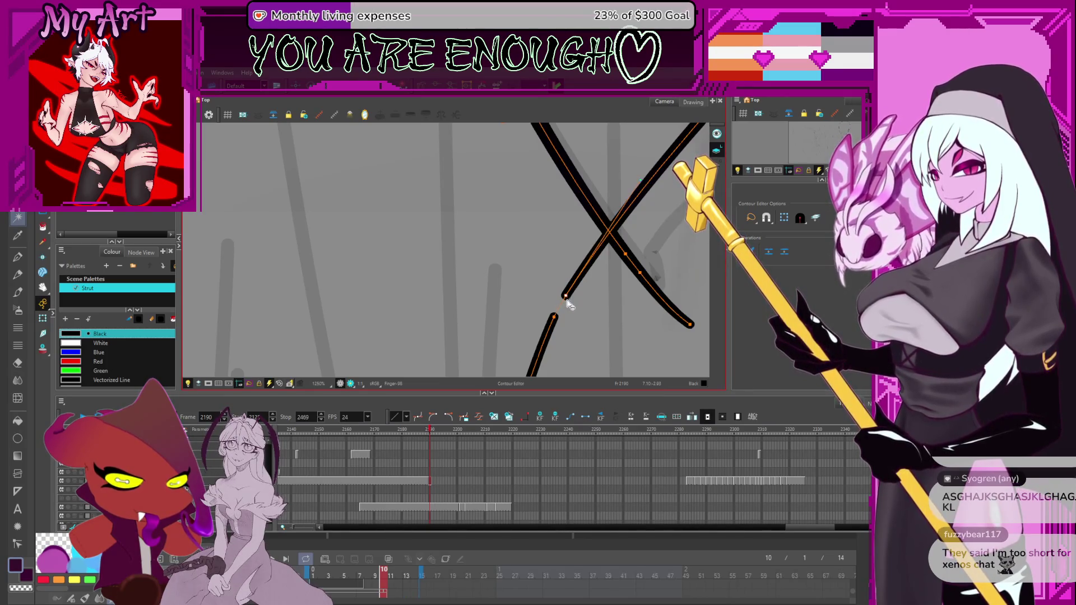
drag(566, 297, 555, 318)
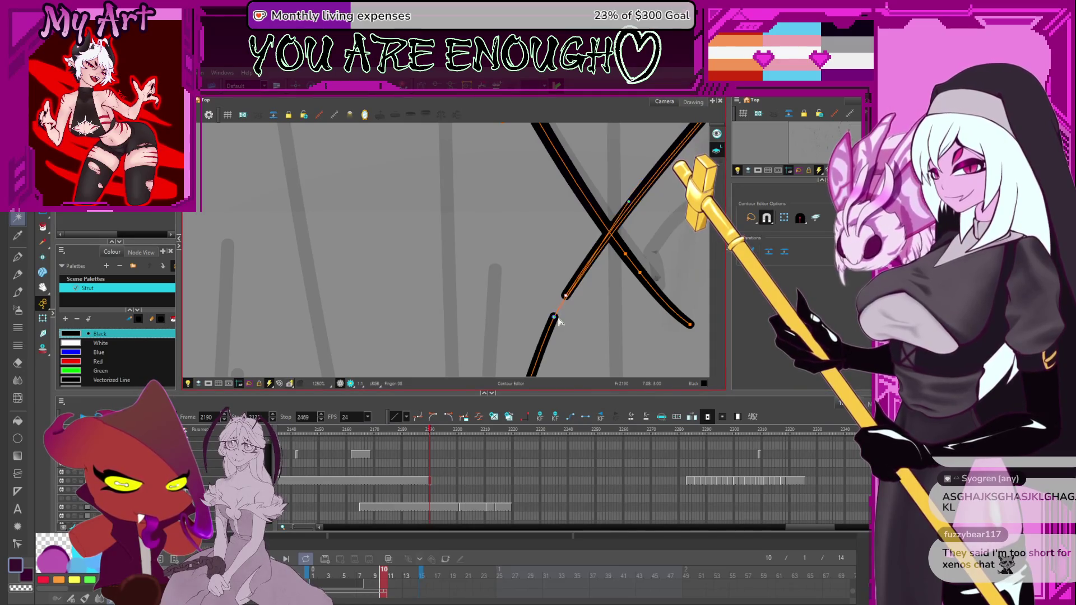
click(577, 306)
Step: Cut the short tail below the crossing, then zoom out to see the whole sheet
scroll(577, 302, down, 6)
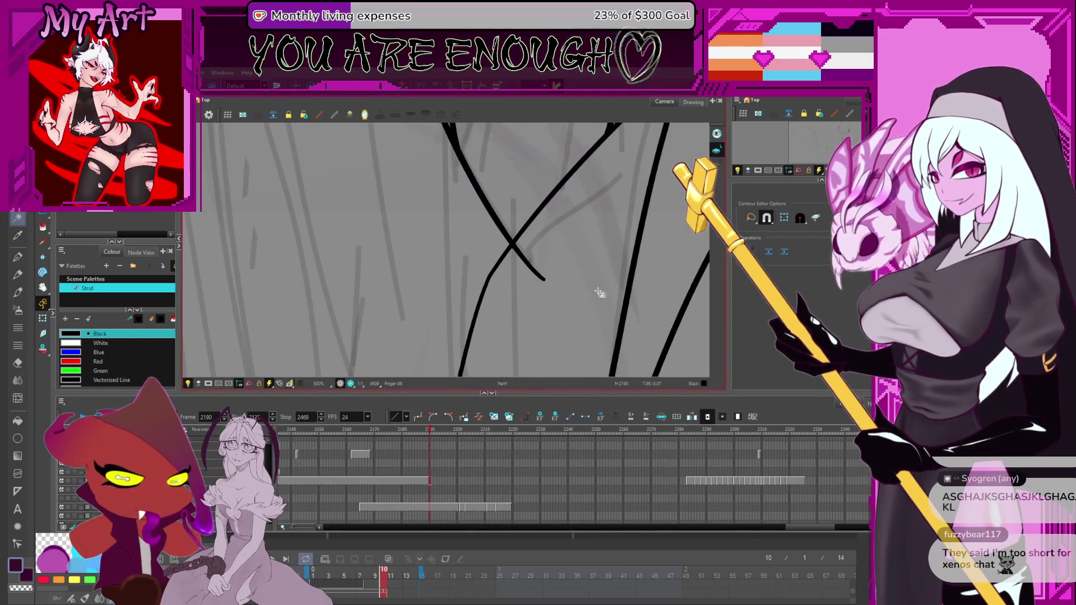
key(shift+t)
drag(522, 280, 524, 225)
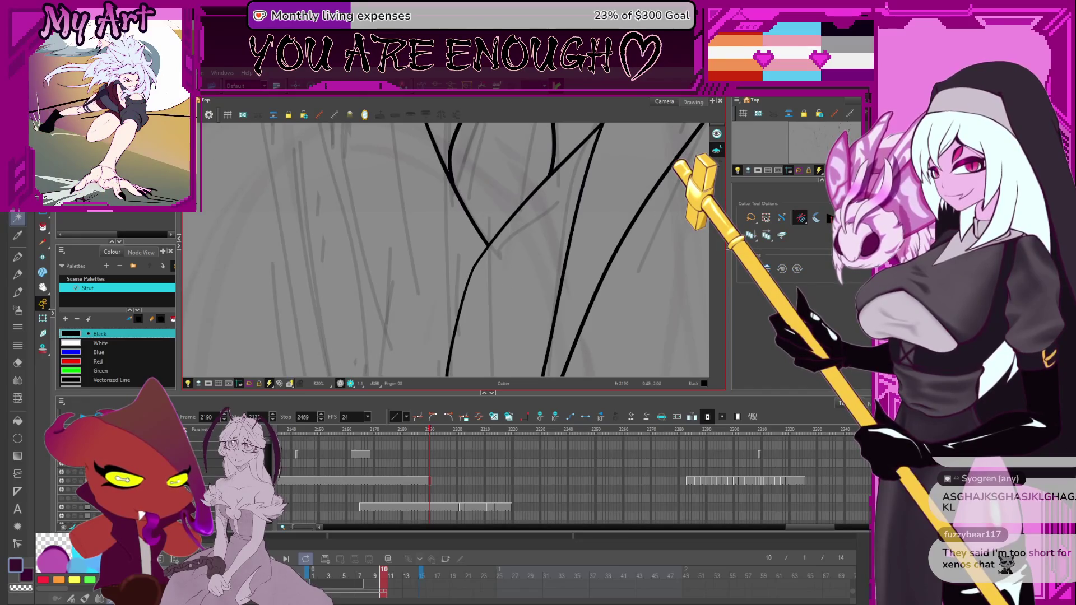
key(alt+q)
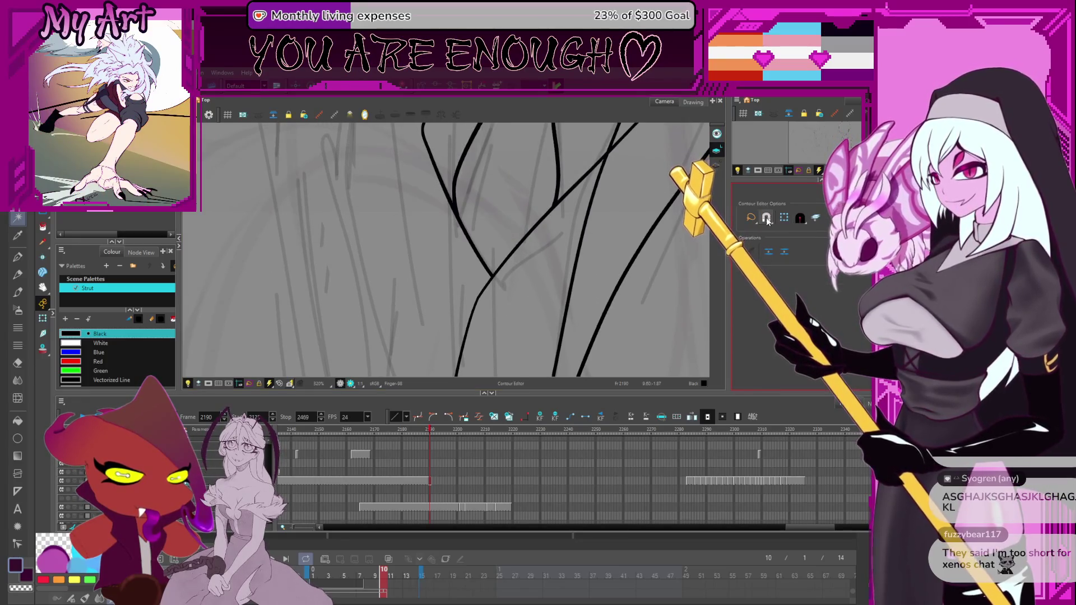
scroll(519, 277, down, 4)
mouse_move(519, 277)
mouse_down()
mouse_move(496, 264)
mouse_move(504, 227)
mouse_up()
scroll(496, 264, down, 3)
scroll(560, 263, up, 2)
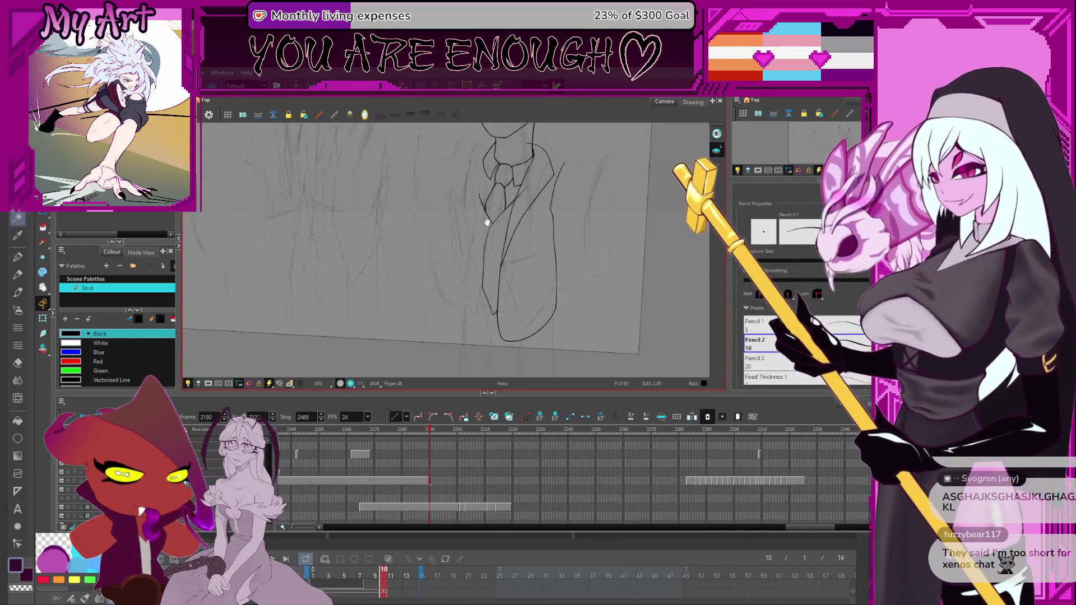
Step: Contour-select the jacket strokes beside the tie and add the tie-knot edge
key(alt+p)
scroll(573, 269, up, 3)
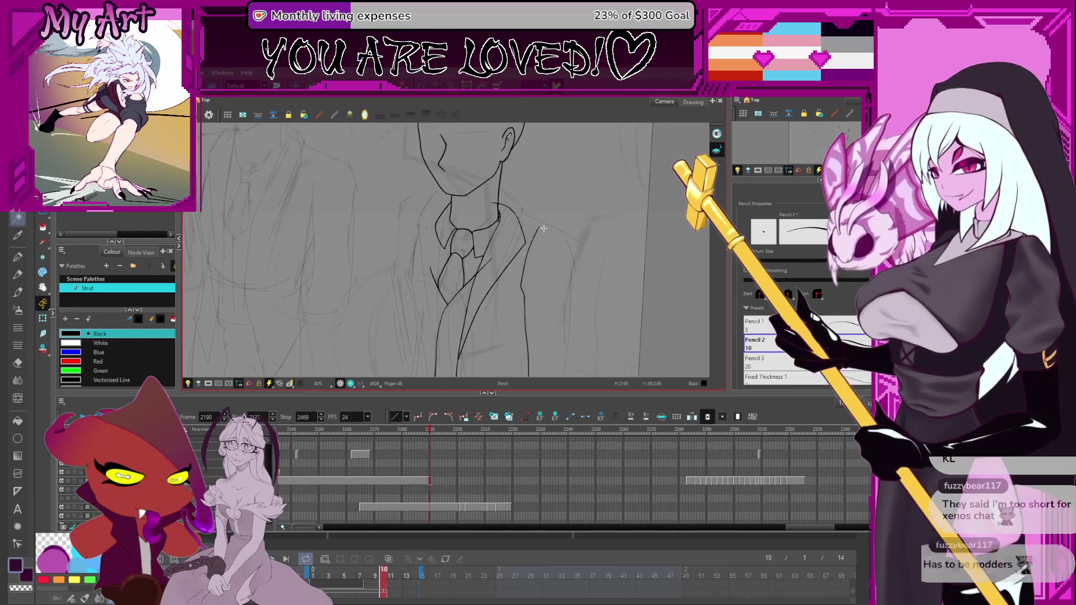
key(alt+q)
drag(539, 235, 526, 202)
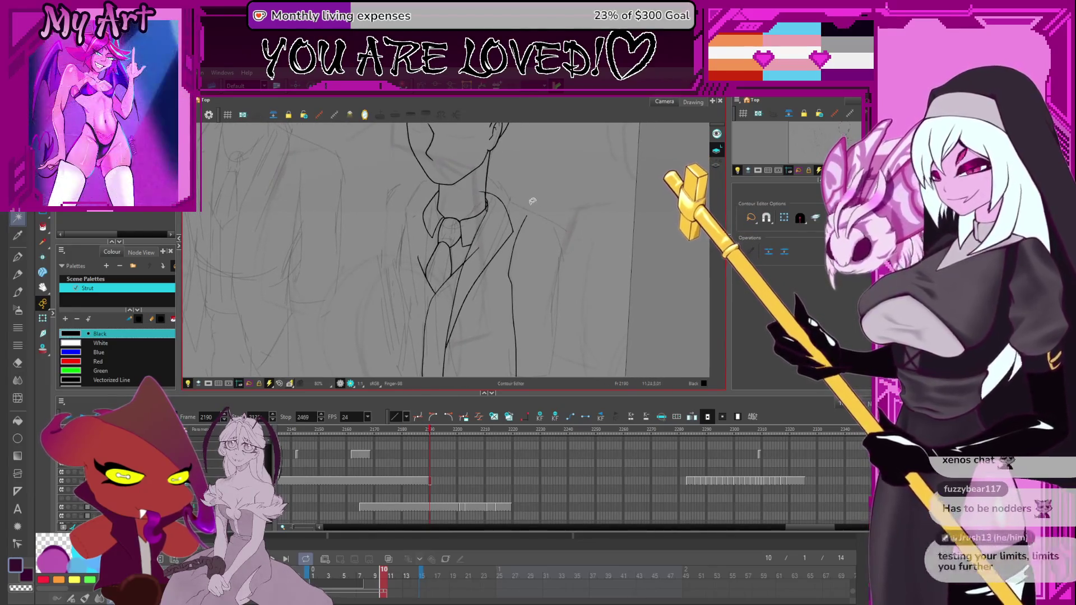
click(523, 223)
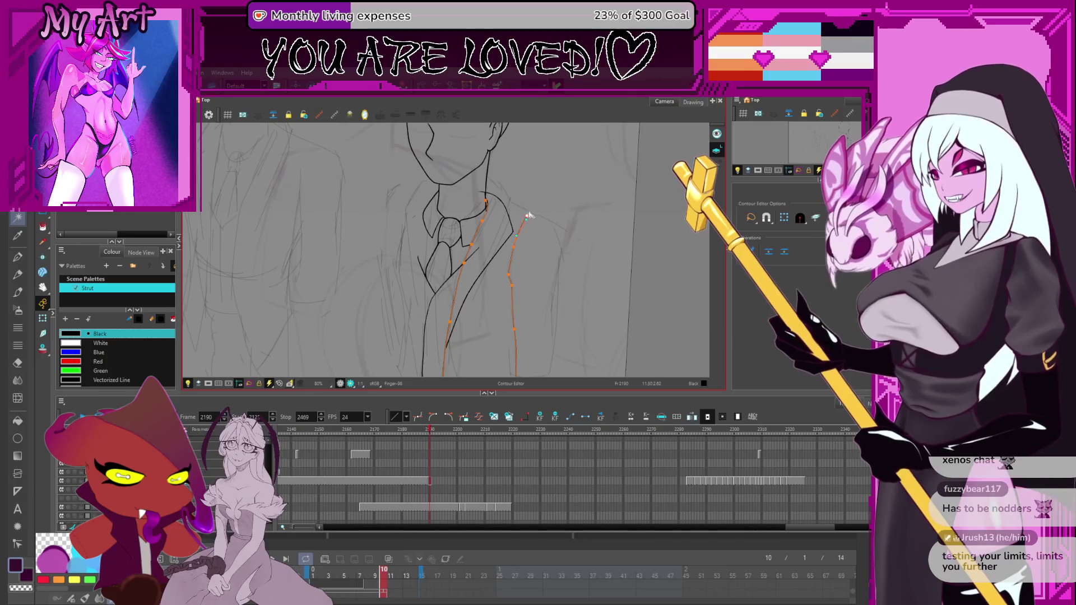
scroll(527, 222, up, 4)
mouse_move(553, 217)
mouse_down()
mouse_move(588, 216)
mouse_move(616, 261)
mouse_move(642, 275)
mouse_move(583, 269)
mouse_move(574, 256)
mouse_up()
key(space)
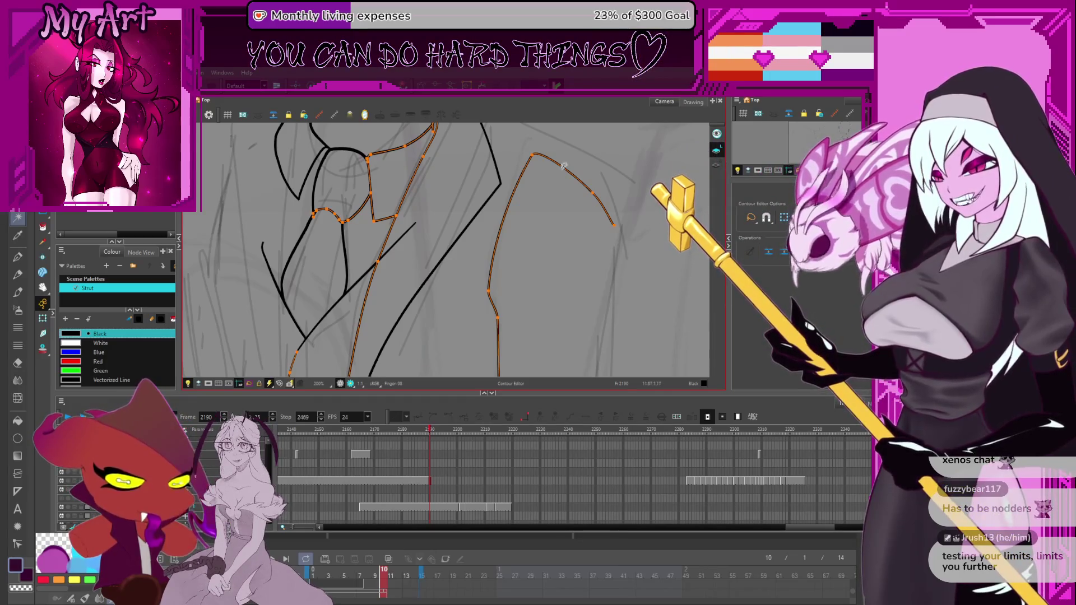
Step: Select the long sleeve outlines, undo the last contour change, and pick the lower right outline
click(611, 258)
click(615, 222)
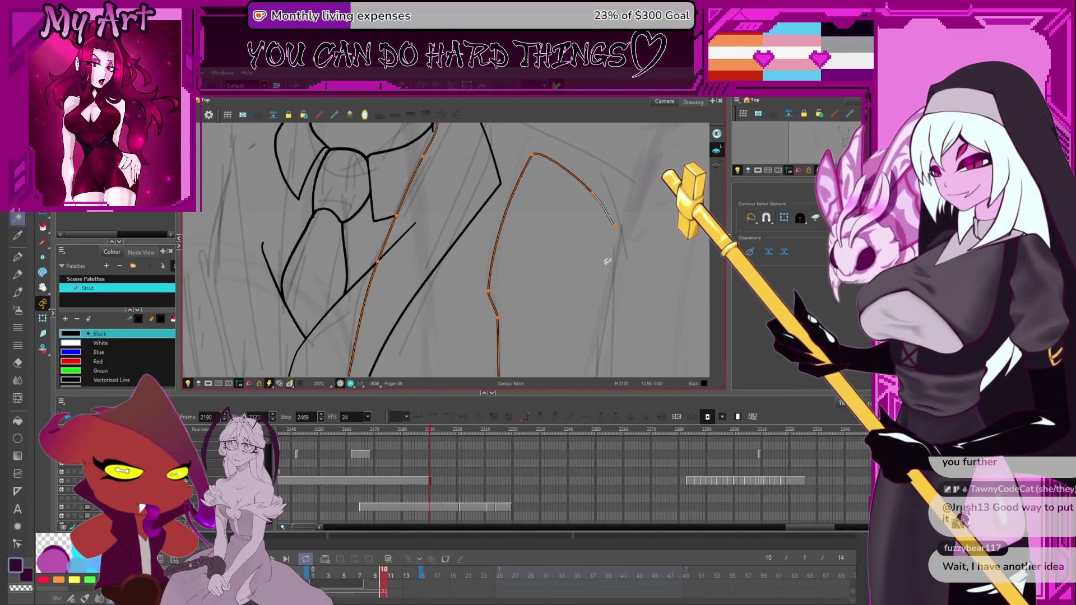
key(ctrl+z)
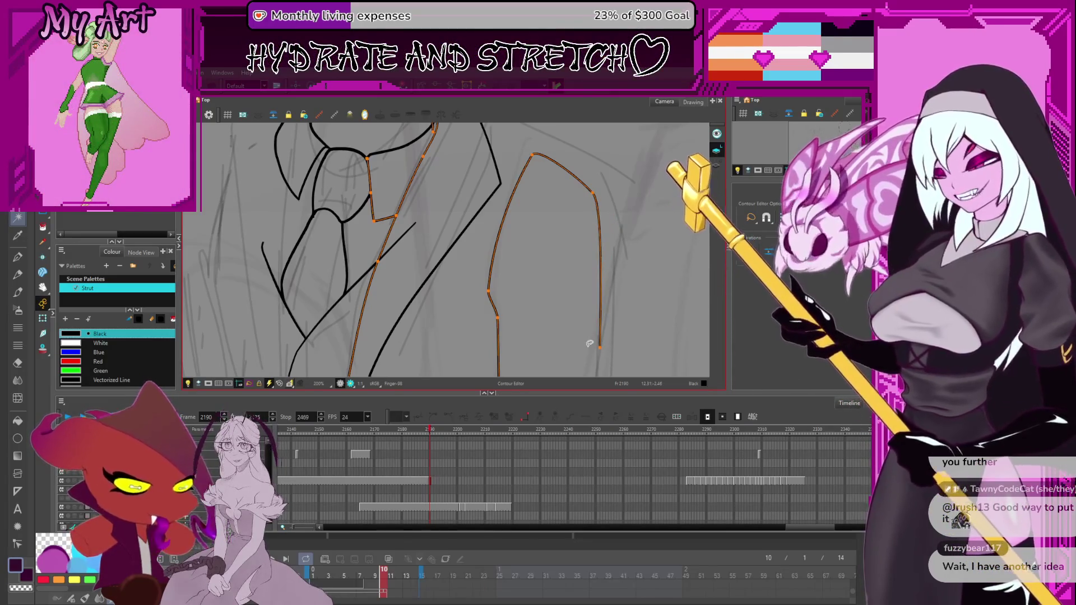
click(605, 276)
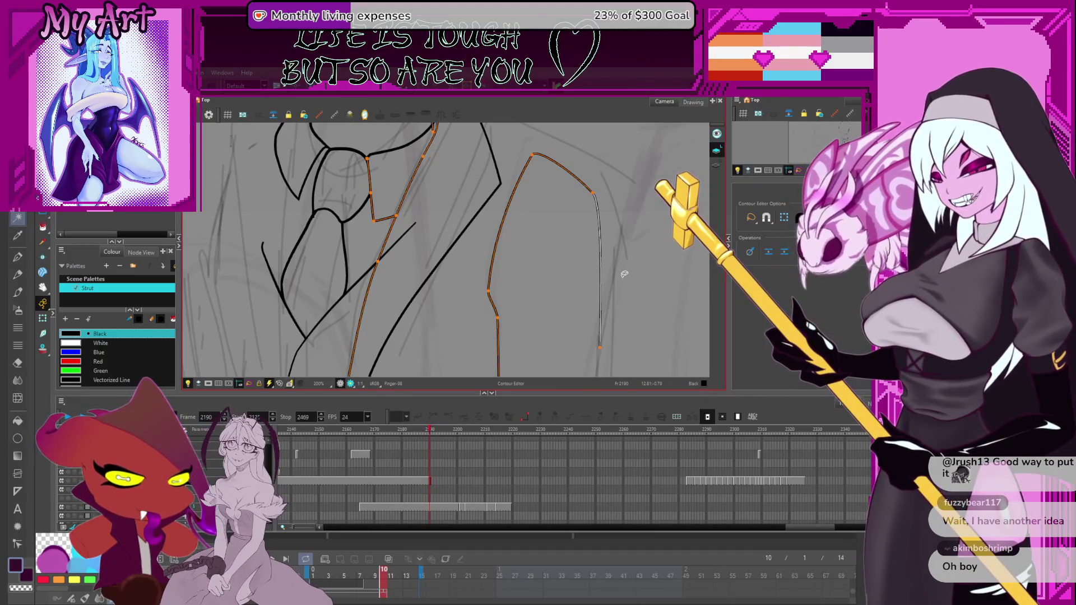
Step: Drag the right outline's corner down and bow its lower edge outward
drag(593, 193, 600, 207)
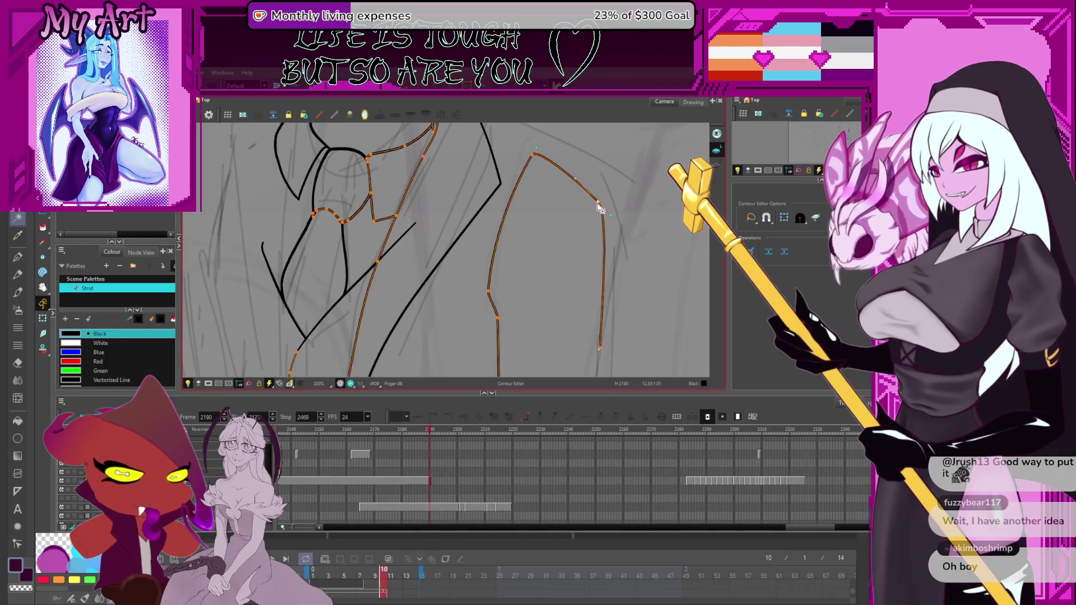
mouse_move(605, 250)
mouse_down()
mouse_move(605, 283)
mouse_move(587, 245)
mouse_up()
key(space)
scroll(590, 276, down, 2)
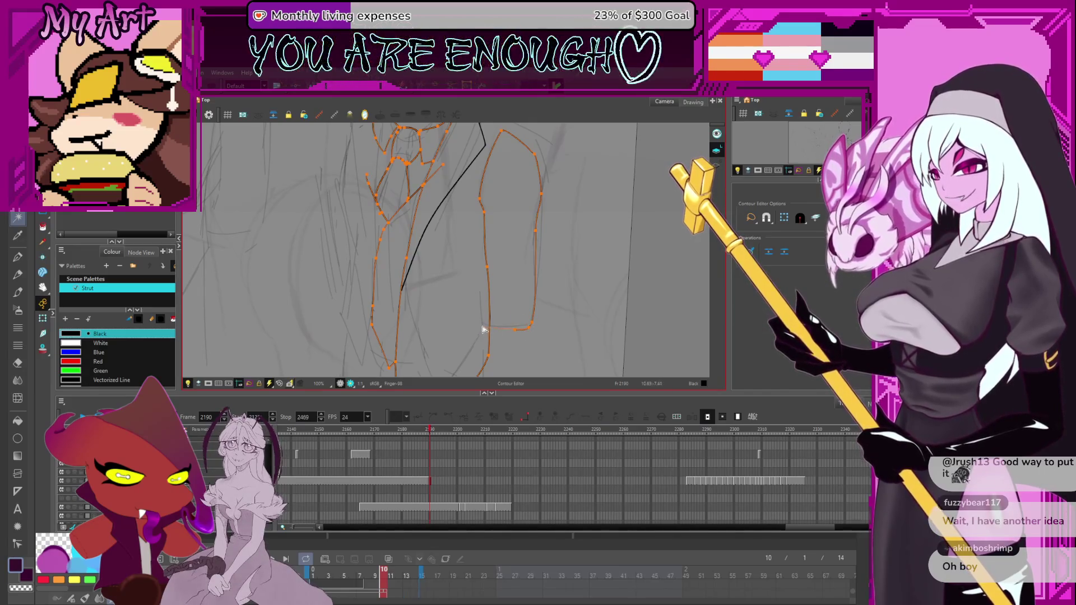
scroll(527, 332, up, 3)
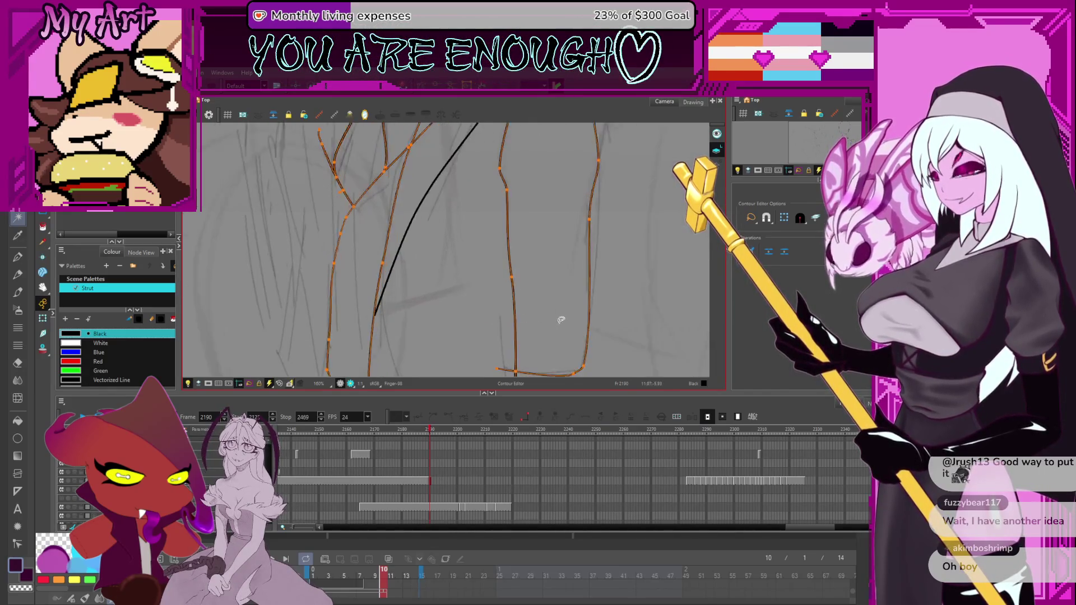
key(space)
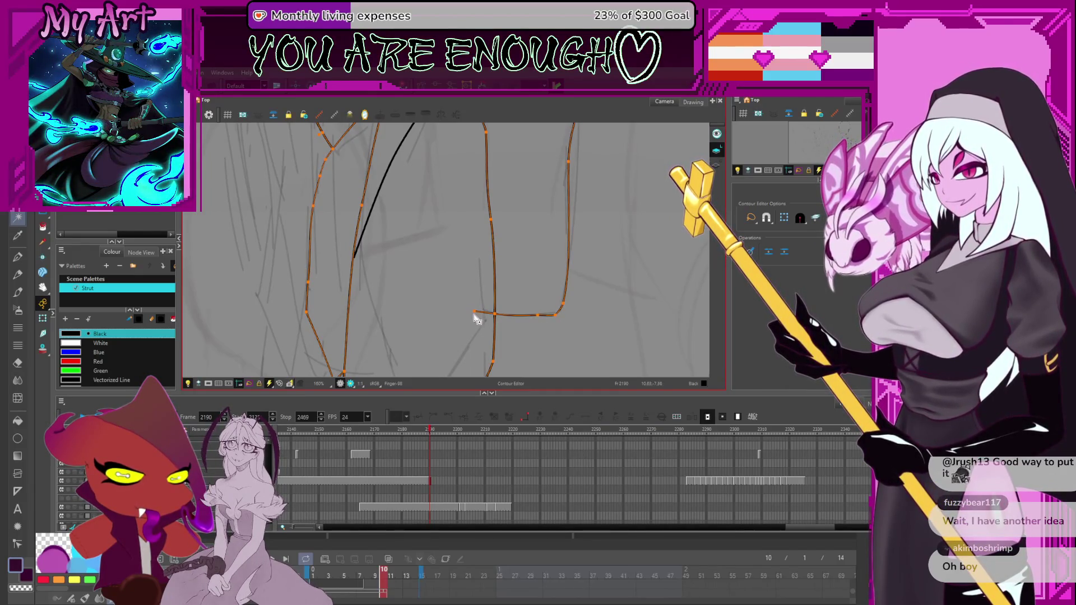
key(shift+t)
scroll(504, 314, down, 5)
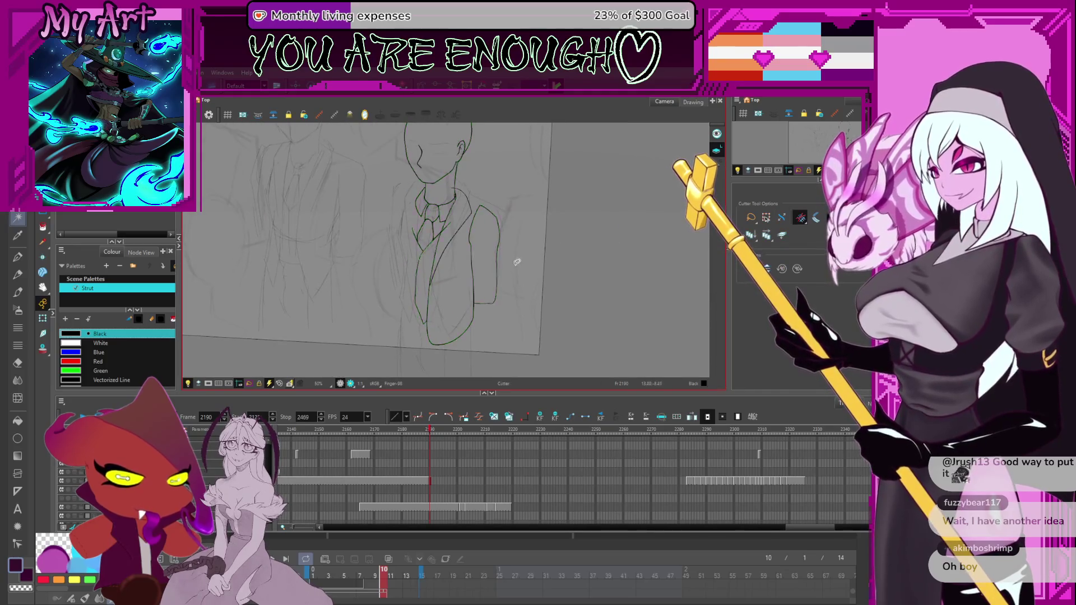
Step: Draw the jacket-front line leftward from the shoulder below the collar
scroll(503, 237, up, 3)
scroll(504, 236, up, 3)
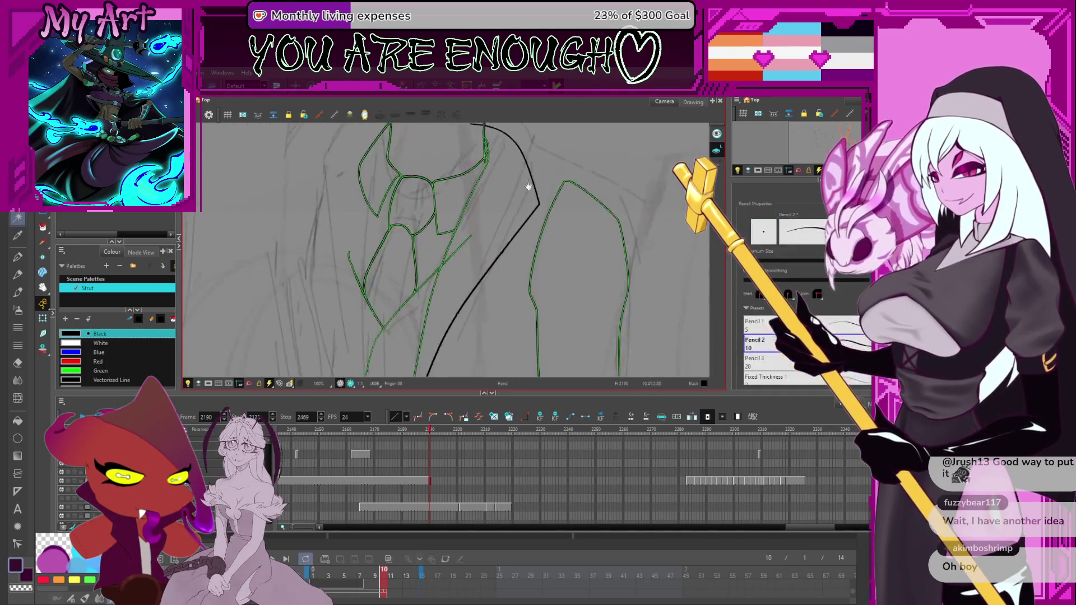
key(alt+p)
mouse_move(522, 255)
mouse_down()
mouse_move(468, 240)
mouse_move(493, 223)
mouse_up()
key(alt+t)
scroll(493, 223, down, 5)
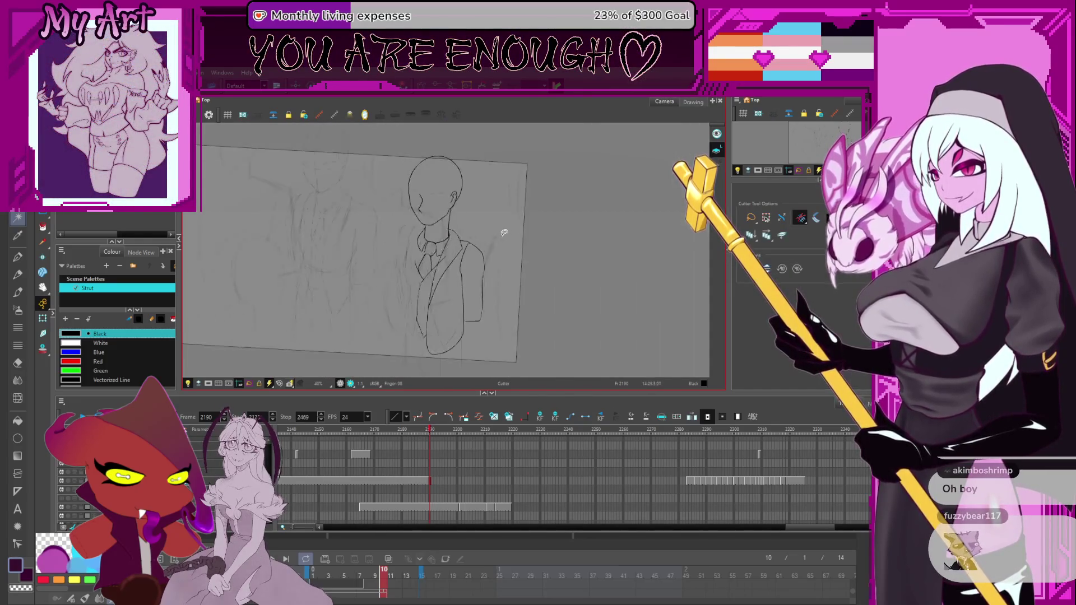
scroll(510, 227, up, 2)
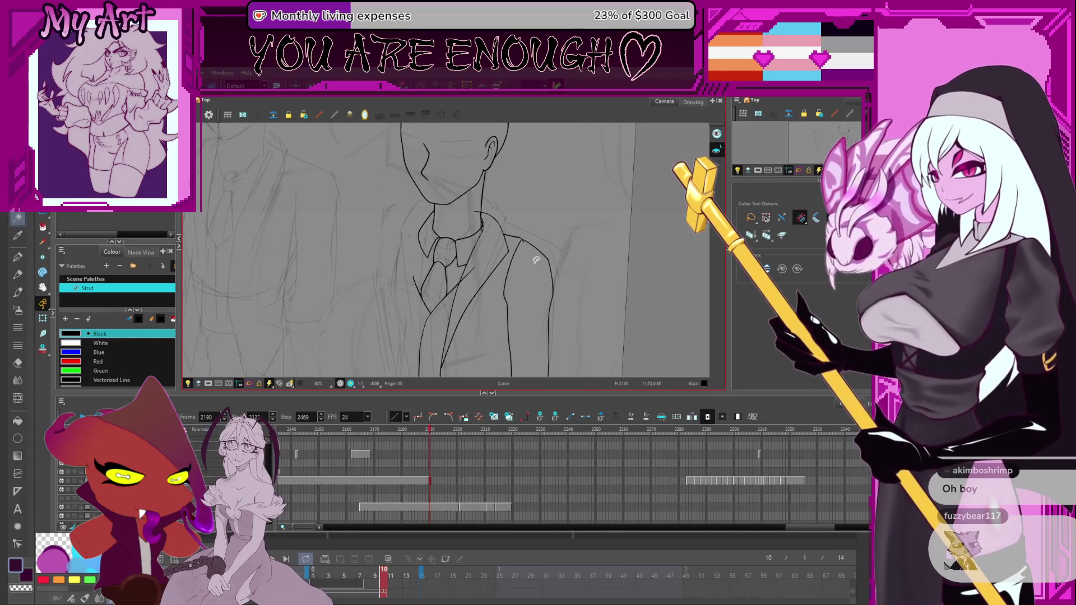
scroll(543, 240, up, 3)
key(alt+x)
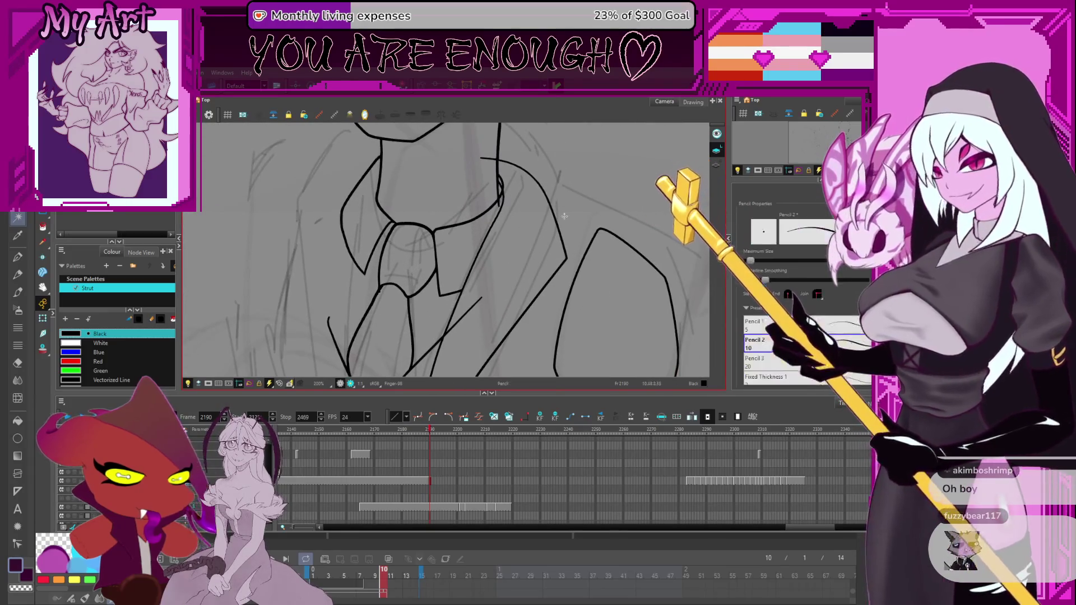
key(alt+q)
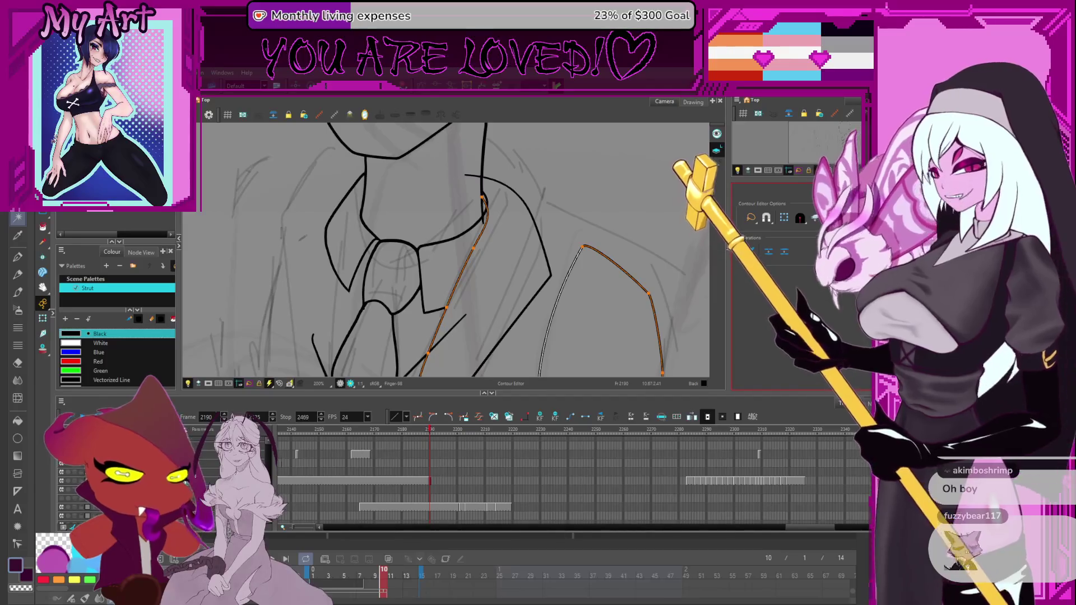
Step: Contour-select the sleeve and shirt strokes, including the left strokes and sleeve top
shift+click(584, 259)
shift+click(573, 280)
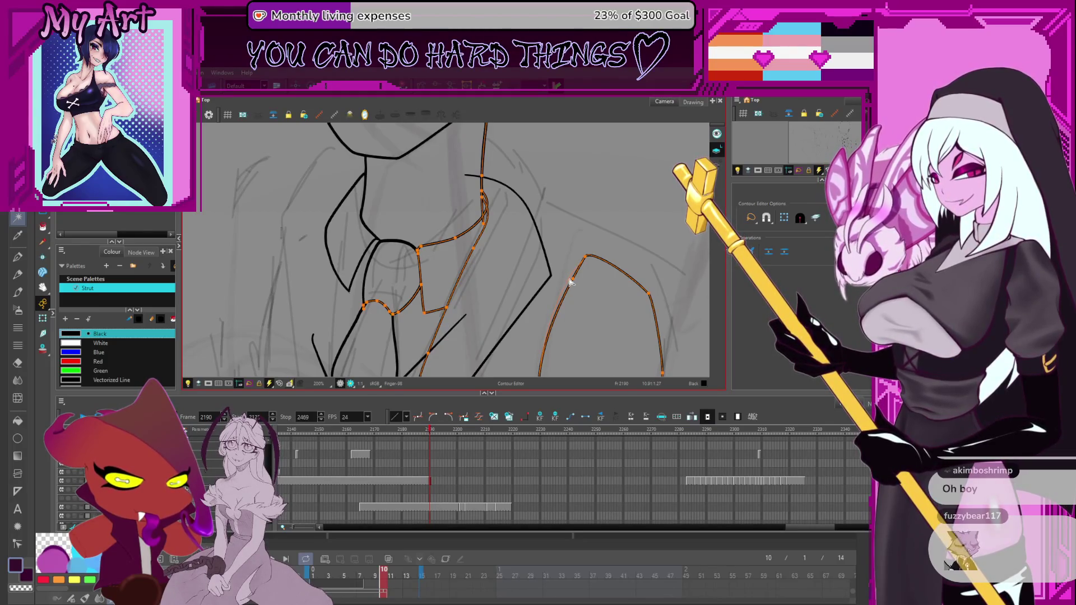
scroll(570, 282, down, 3)
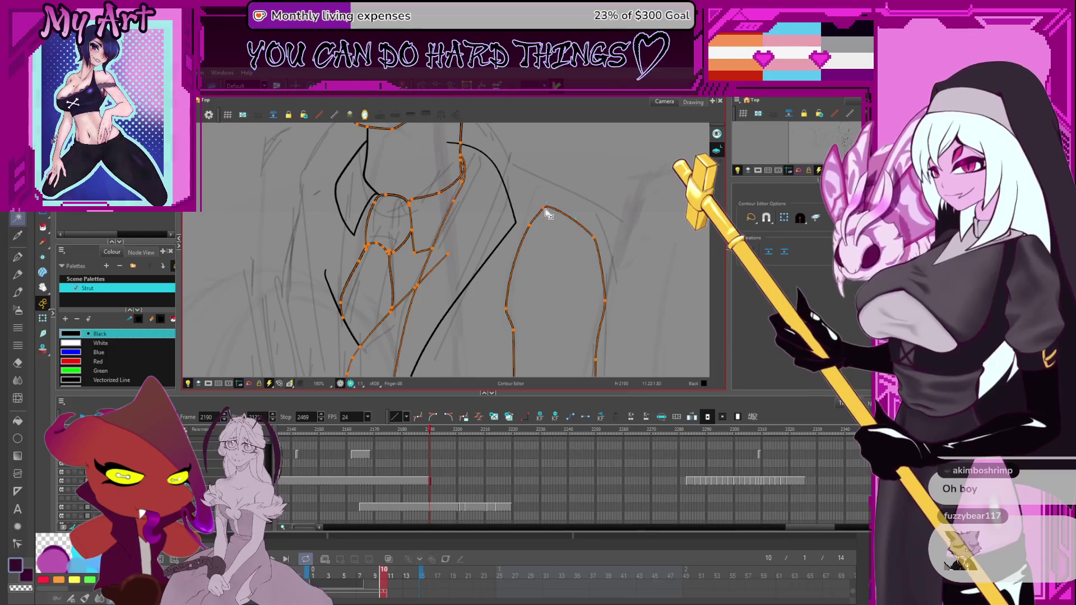
shift+click(565, 217)
mouse_move(555, 221)
mouse_down()
mouse_move(561, 258)
mouse_move(505, 220)
mouse_move(519, 208)
mouse_move(453, 195)
mouse_move(510, 239)
mouse_move(462, 208)
mouse_up()
Step: Switch back to the pencil and undo the neck-to-shoulder stroke
key(alt+/)
scroll(519, 208, down, 3)
scroll(506, 232, up, 2)
key(ctrl+z)
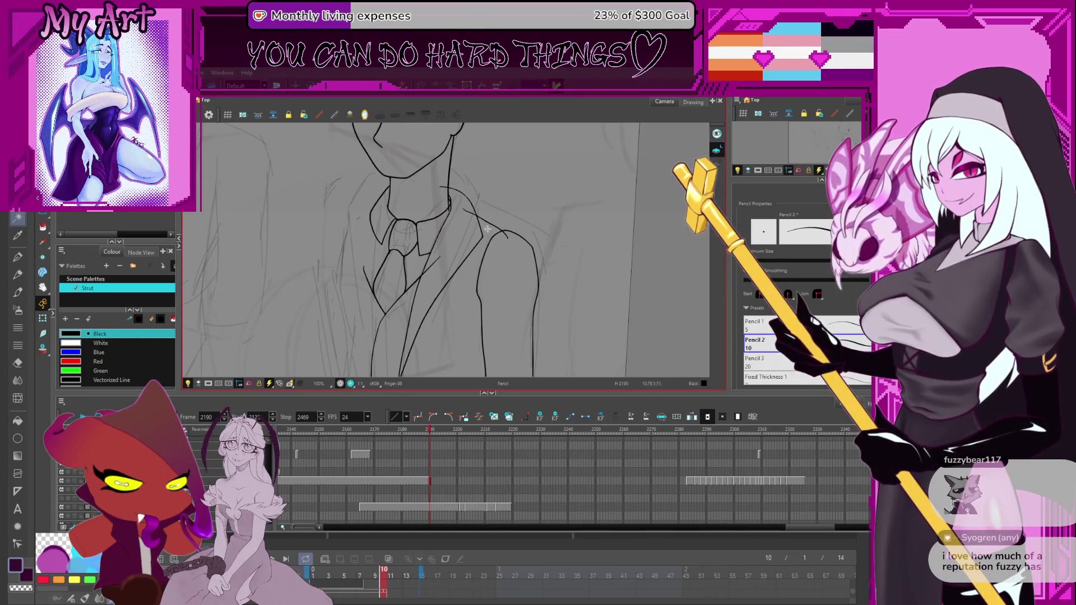
Step: Select the lapel and arm strokes and zoom to the cuff corner
key(alt+t)
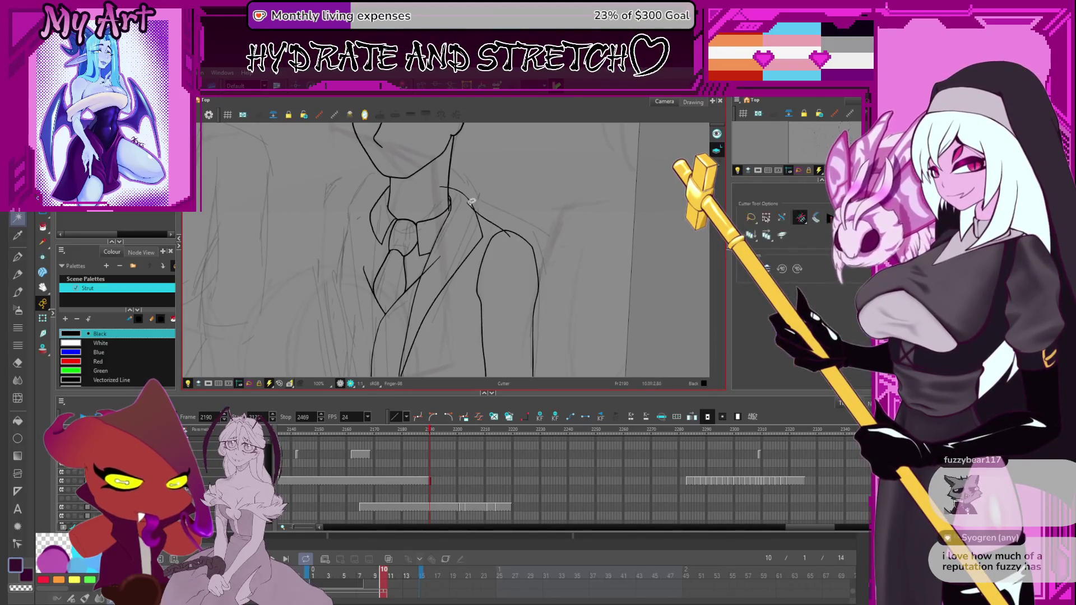
key(alt+s)
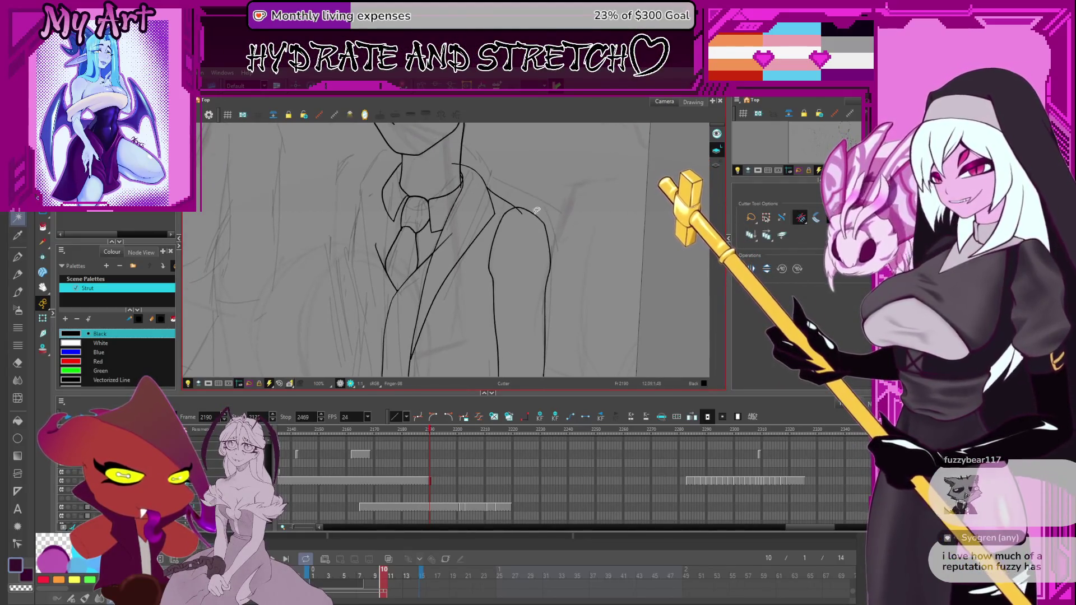
drag(524, 234, 522, 171)
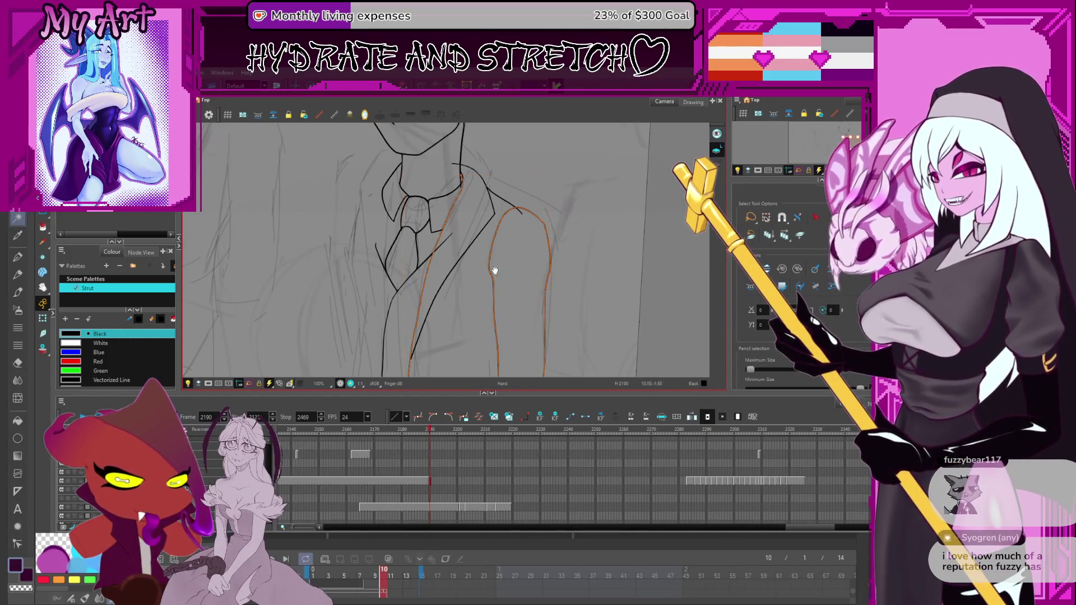
scroll(480, 283, down, 3)
scroll(502, 276, up, 4)
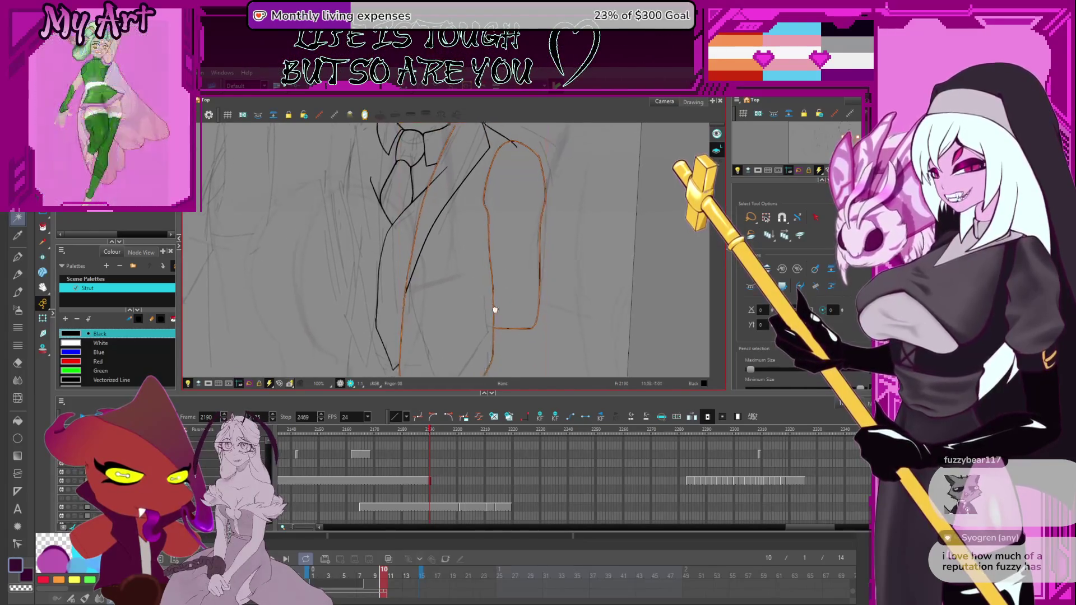
scroll(502, 318, up, 2)
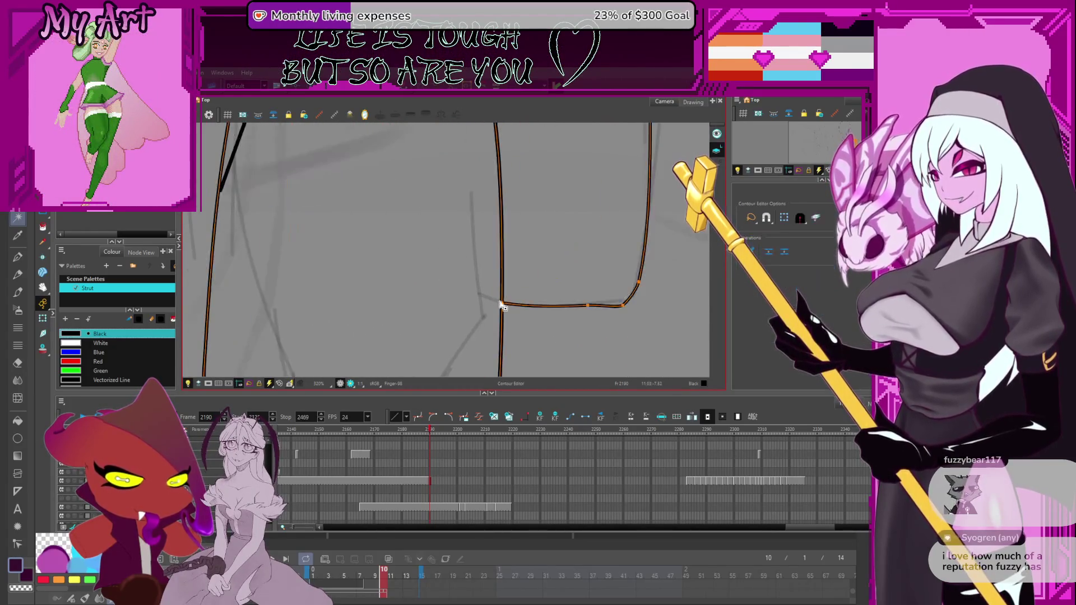
Step: Edit the control points of the line below the sleeve's bottom corner
key(alt+q)
click(505, 314)
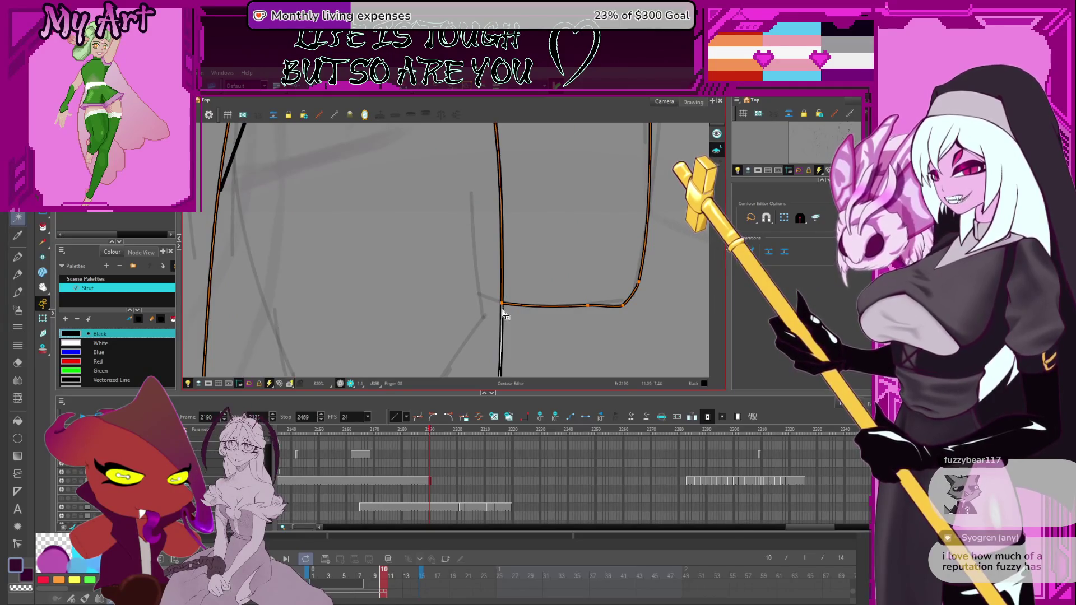
click(503, 314)
click(503, 314)
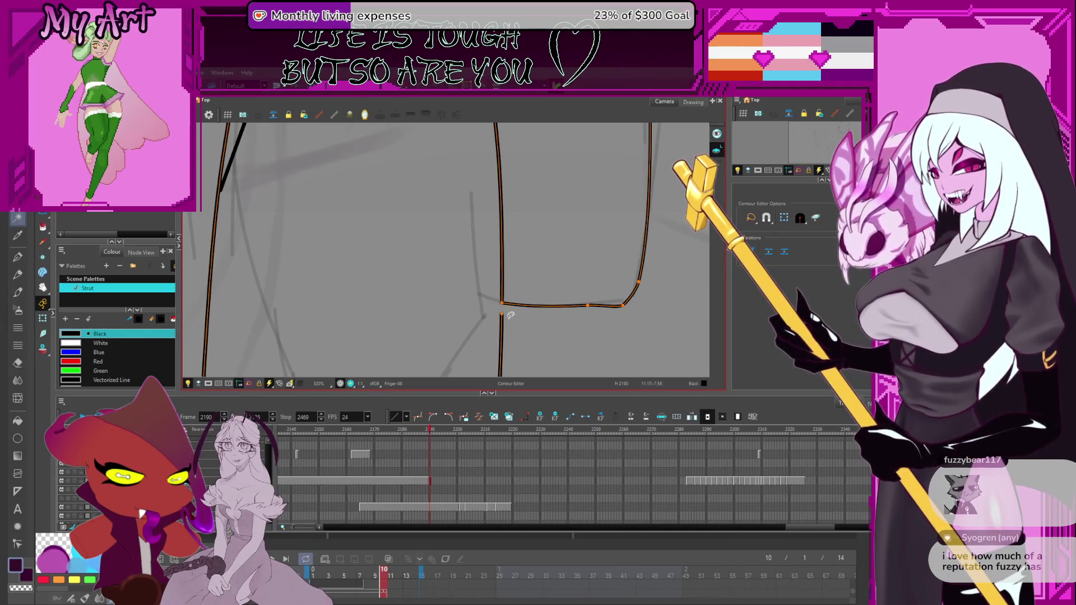
key(space)
scroll(539, 213, down, 5)
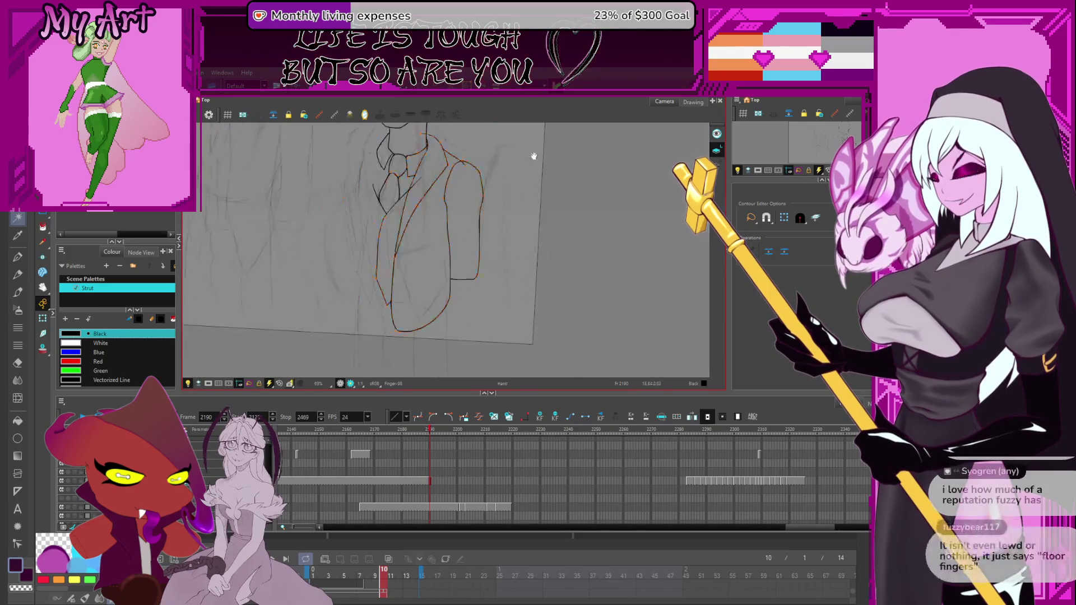
Step: Select the sleeve outline and shift it right to meet the shoulder line
key(alt+s)
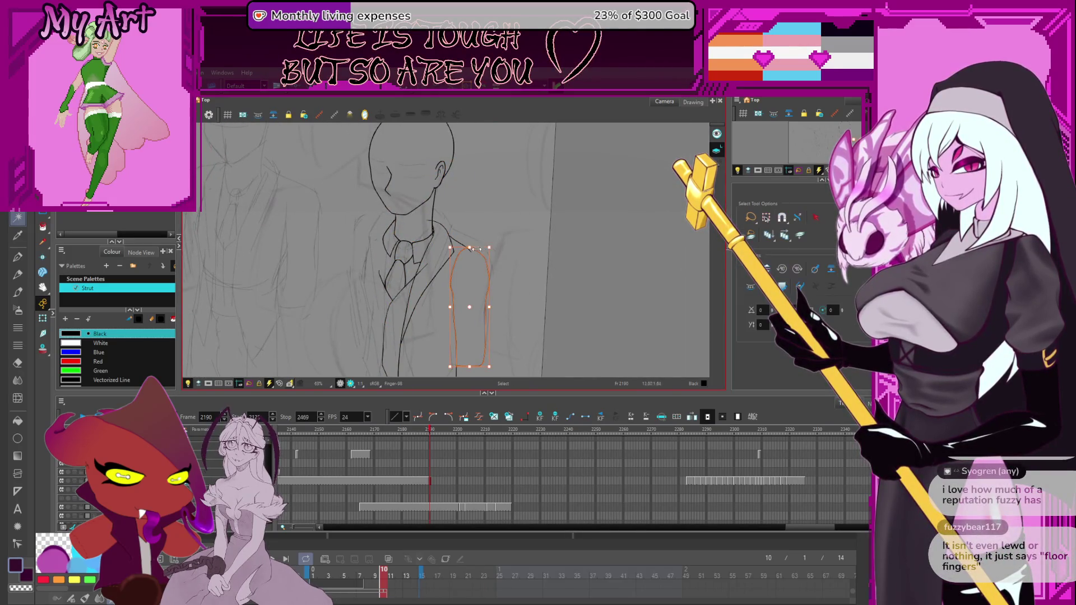
click(471, 251)
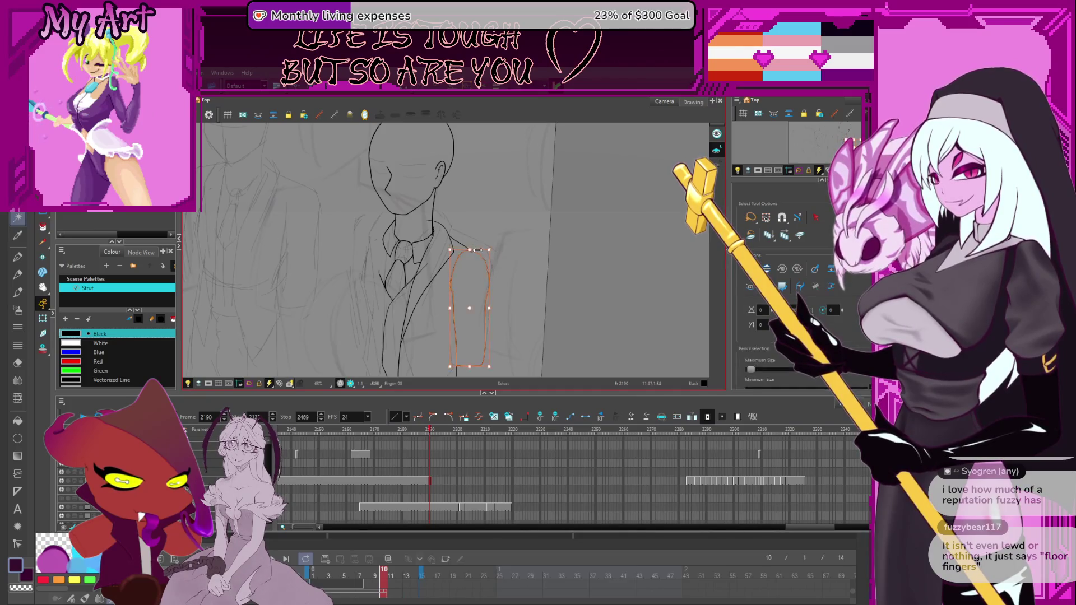
click(454, 259)
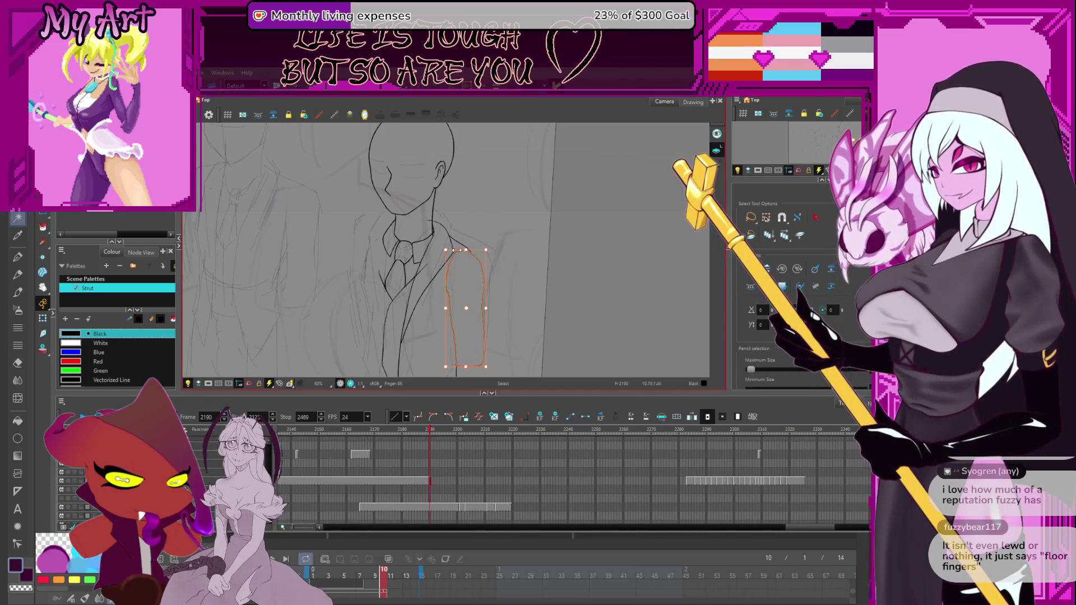
click(449, 251)
click(449, 252)
drag(473, 246, 515, 216)
key(alt+t)
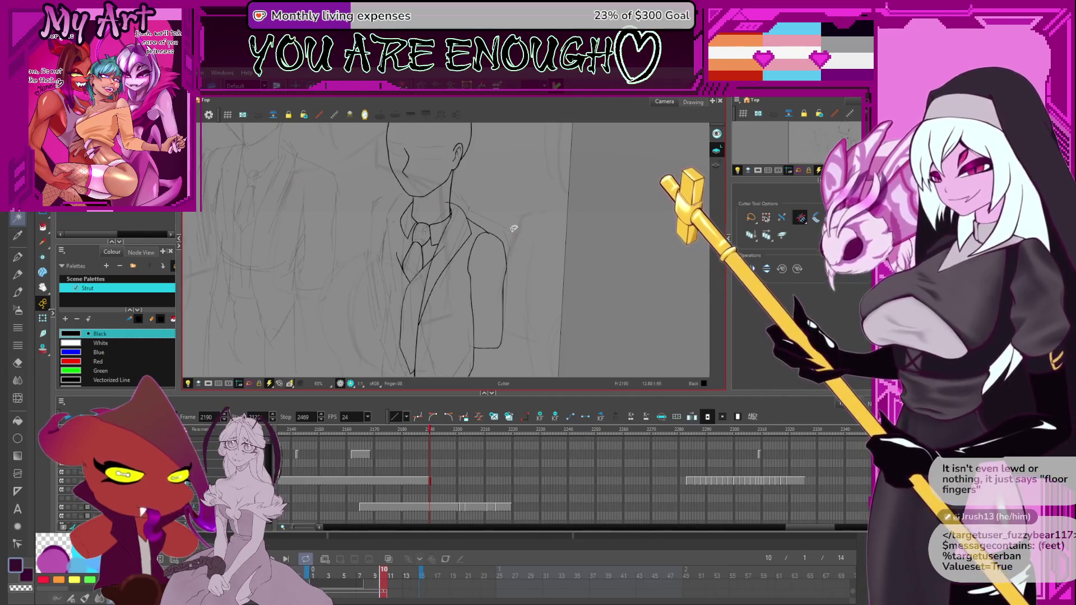
scroll(514, 230, up, 3)
mouse_move(514, 230)
mouse_down()
mouse_move(461, 240)
mouse_move(501, 225)
mouse_move(538, 254)
mouse_up()
scroll(482, 217, up, 1)
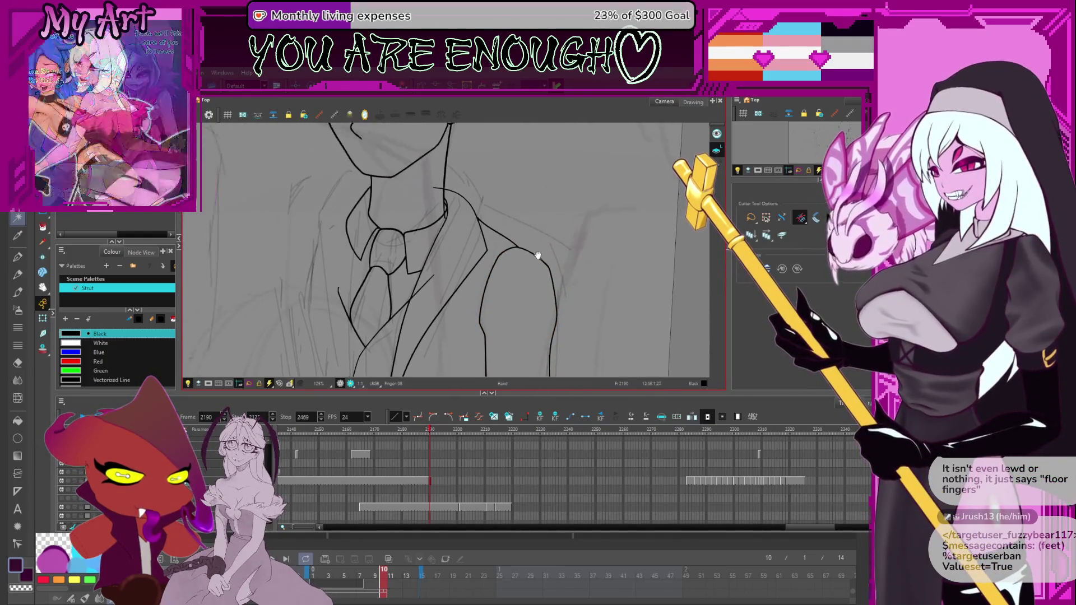
drag(447, 238, 470, 261)
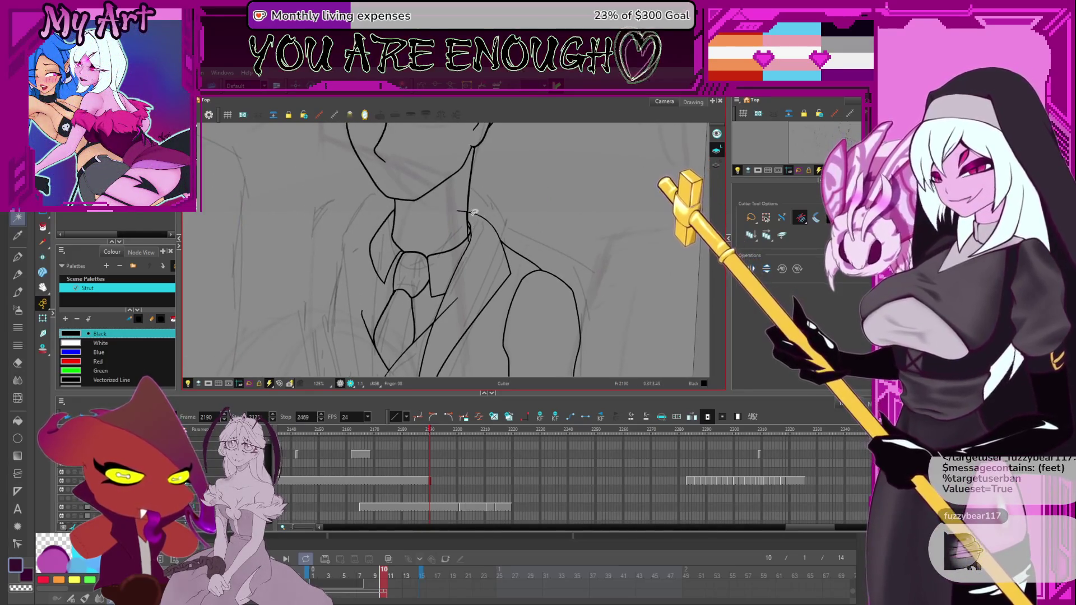
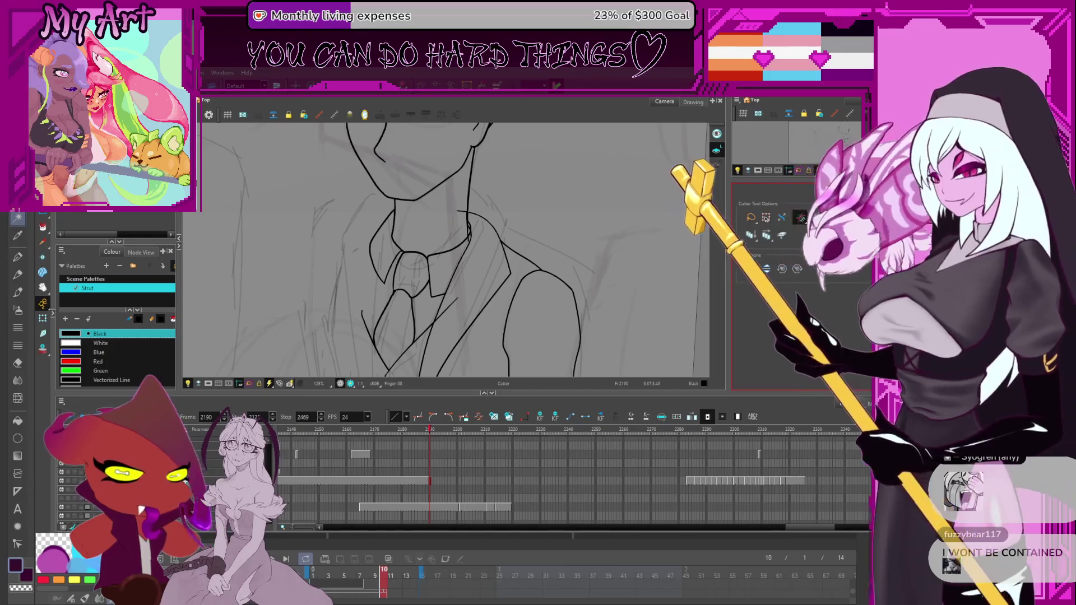
Step: Delete the short stray stroke just left of the collar and tie
mouse_move(544, 293)
mouse_down()
mouse_move(552, 307)
mouse_move(586, 196)
mouse_up()
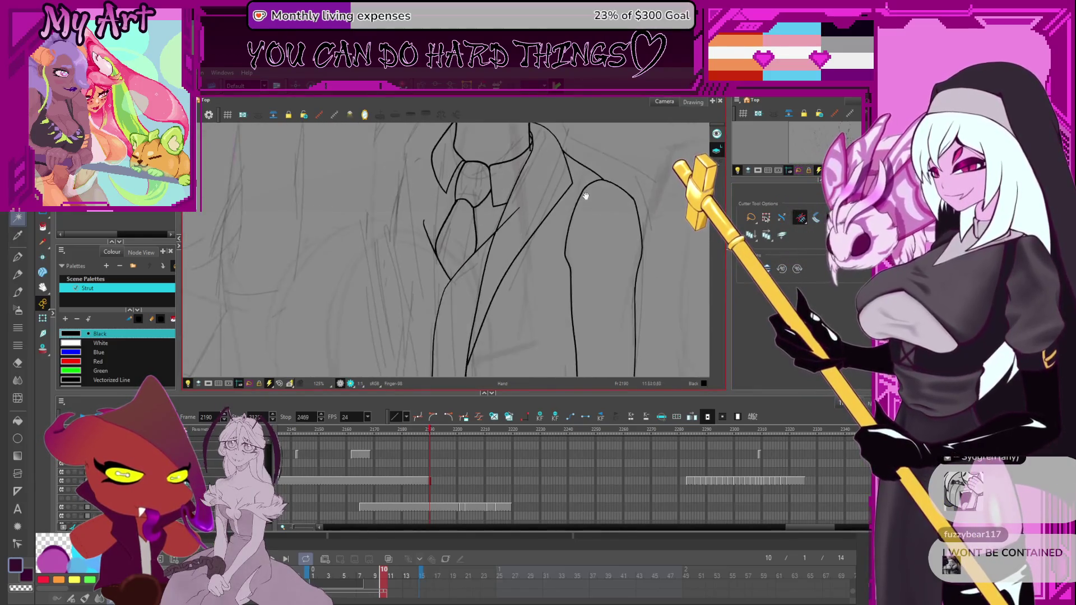
scroll(463, 230, down, 3)
drag(488, 247, 491, 250)
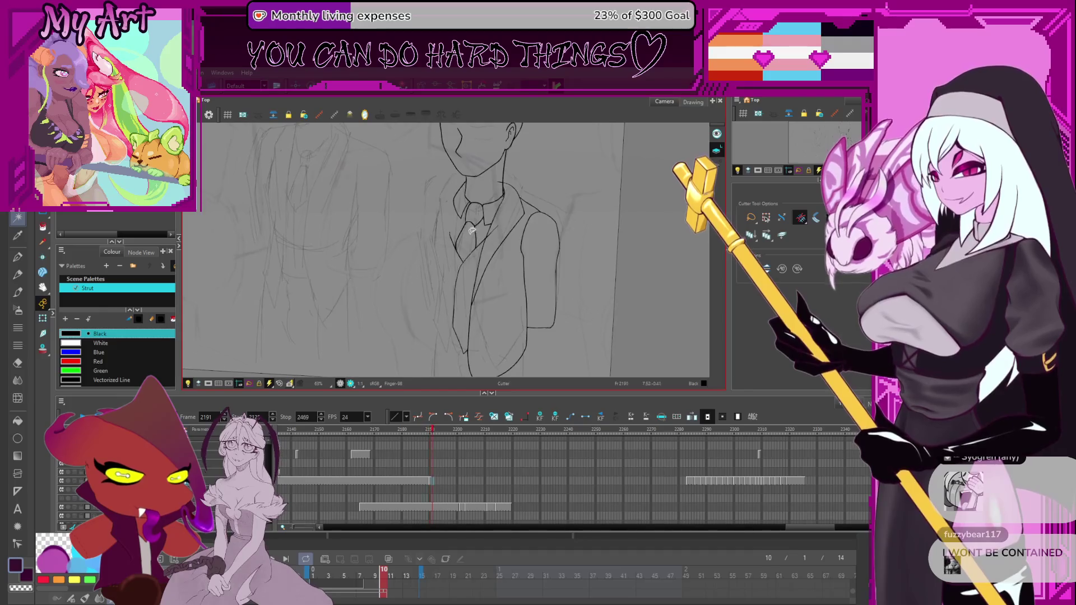
scroll(473, 231, up, 2)
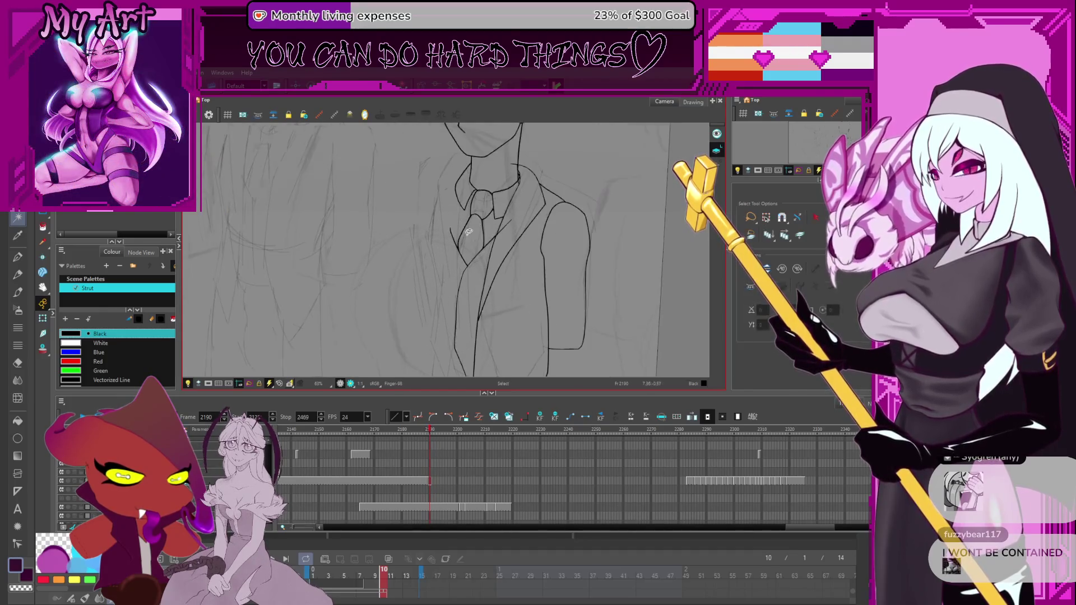
key(alt+s)
click(454, 215)
key(Delete)
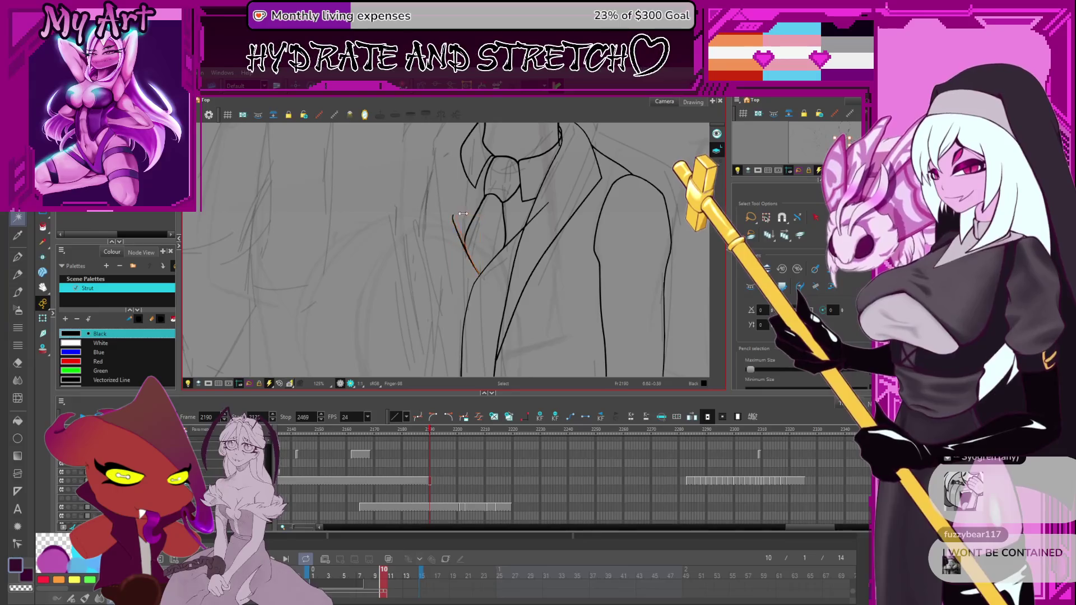
Step: Zoom out and draw a first pencil line up the jacket's left side
drag(494, 229, 497, 242)
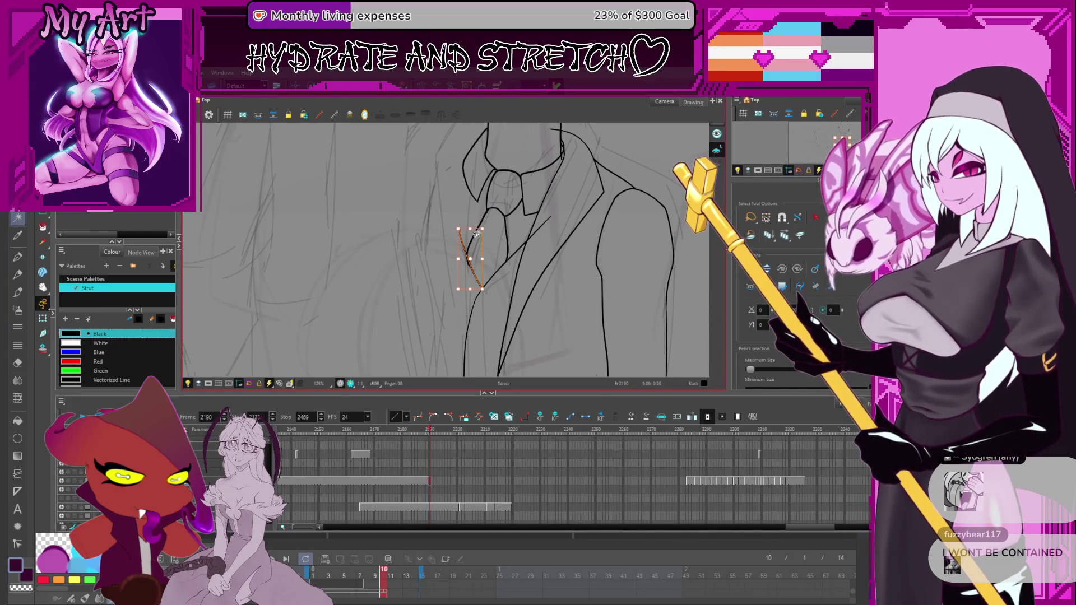
key(2)
key(alt+/)
drag(454, 335, 446, 157)
Step: Try several strokes for the jacket's left outline, undoing each one
key(ctrl+z)
drag(447, 243, 434, 242)
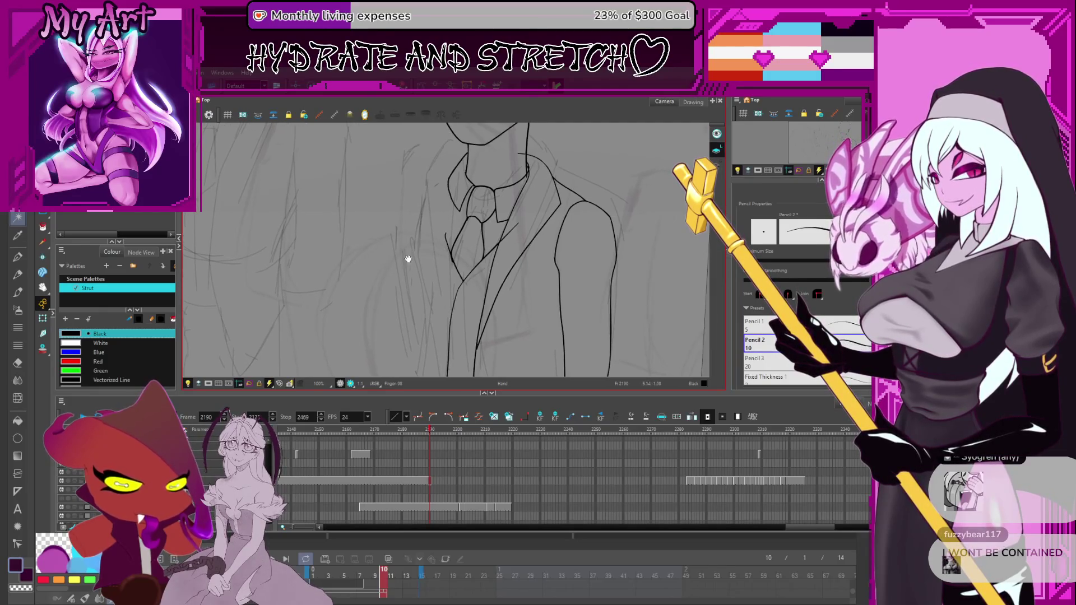
mouse_move(442, 346)
mouse_down()
mouse_move(428, 245)
mouse_move(443, 170)
mouse_up()
key(ctrl+z)
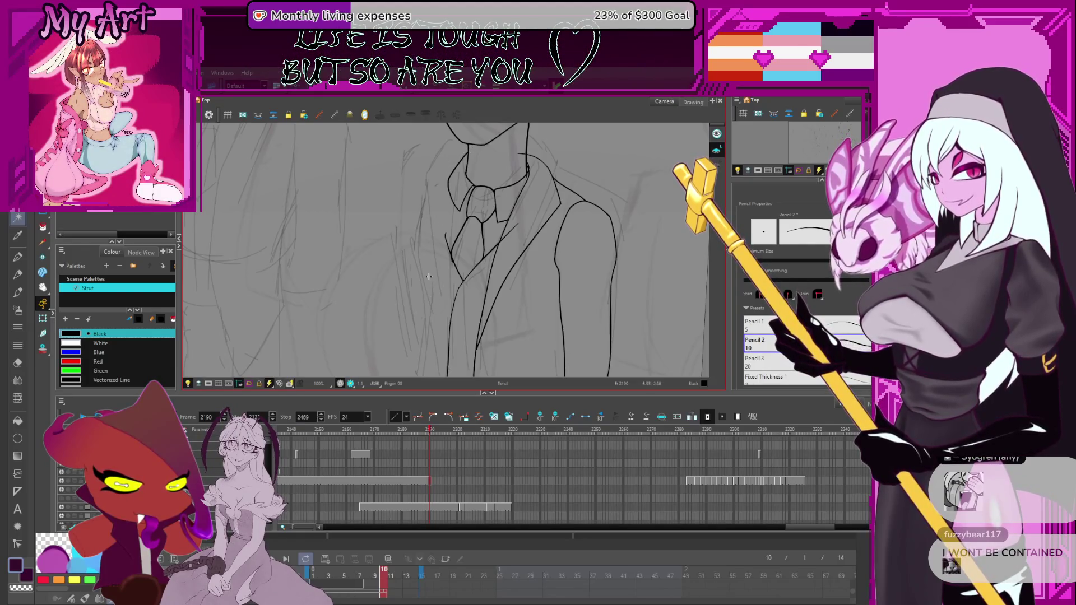
mouse_move(438, 357)
mouse_down()
mouse_move(418, 274)
mouse_move(423, 196)
mouse_up()
key(ctrl+z)
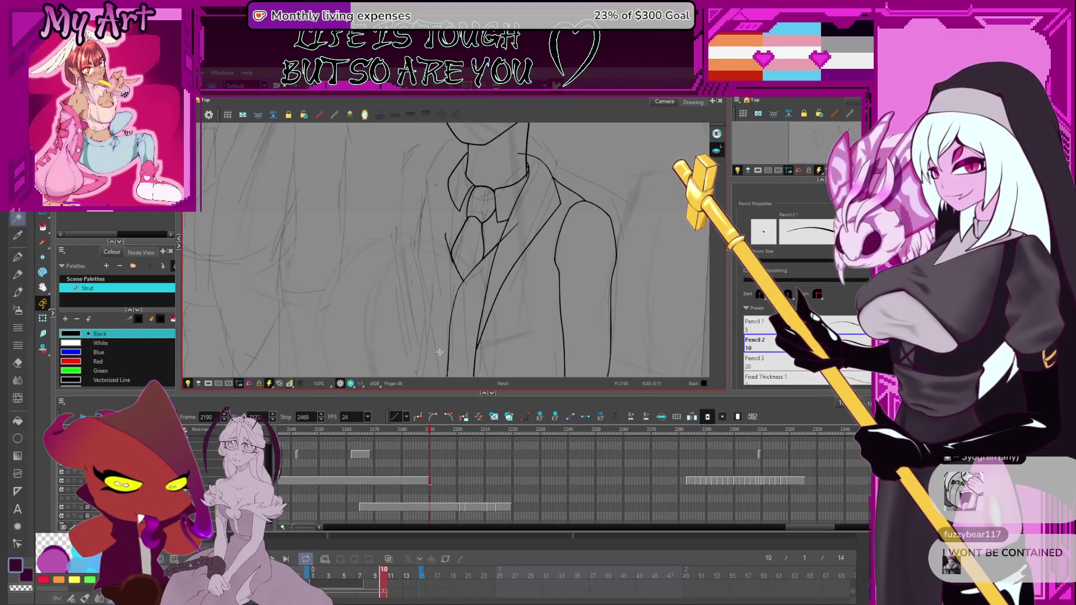
drag(441, 361, 417, 242)
key(ctrl+z)
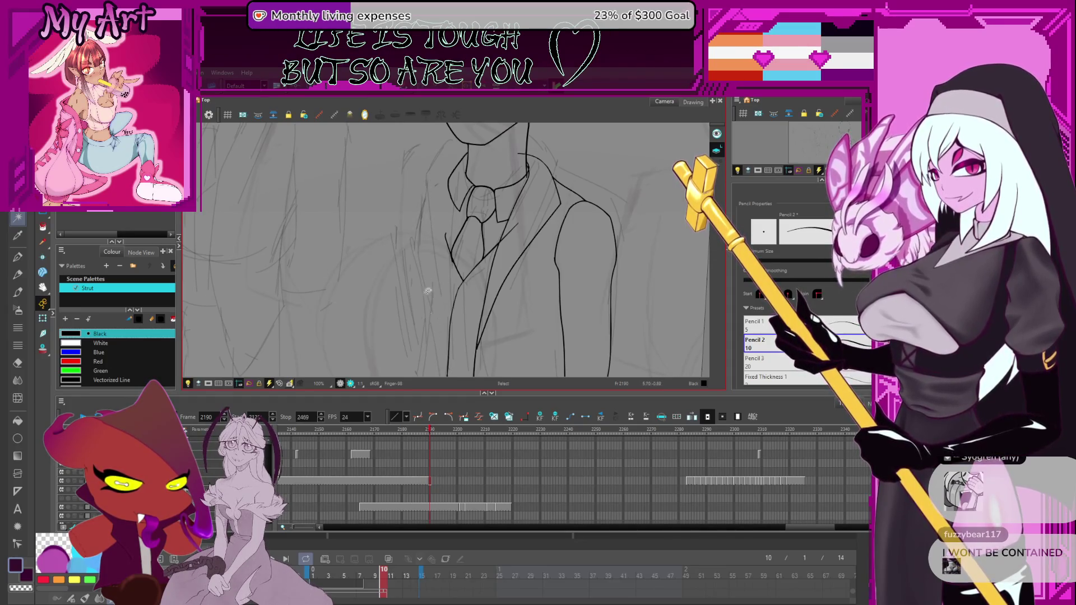
Step: Draw the final left outline from the bottom of the suit up to the collar
drag(445, 360, 422, 232)
drag(428, 176, 469, 144)
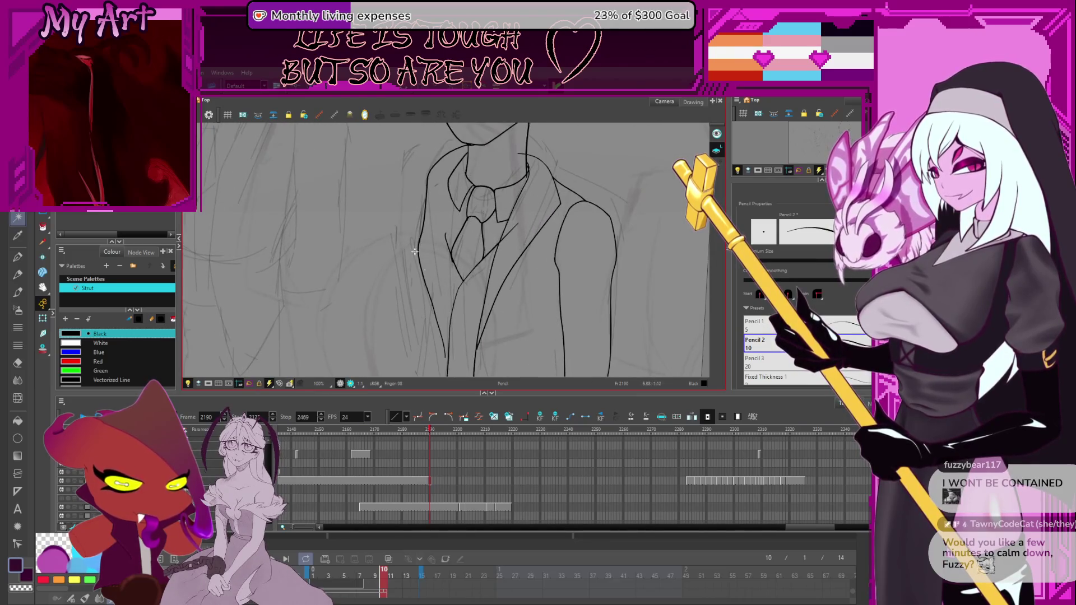
mouse_move(448, 353)
mouse_down()
mouse_move(440, 247)
mouse_move(453, 198)
mouse_up()
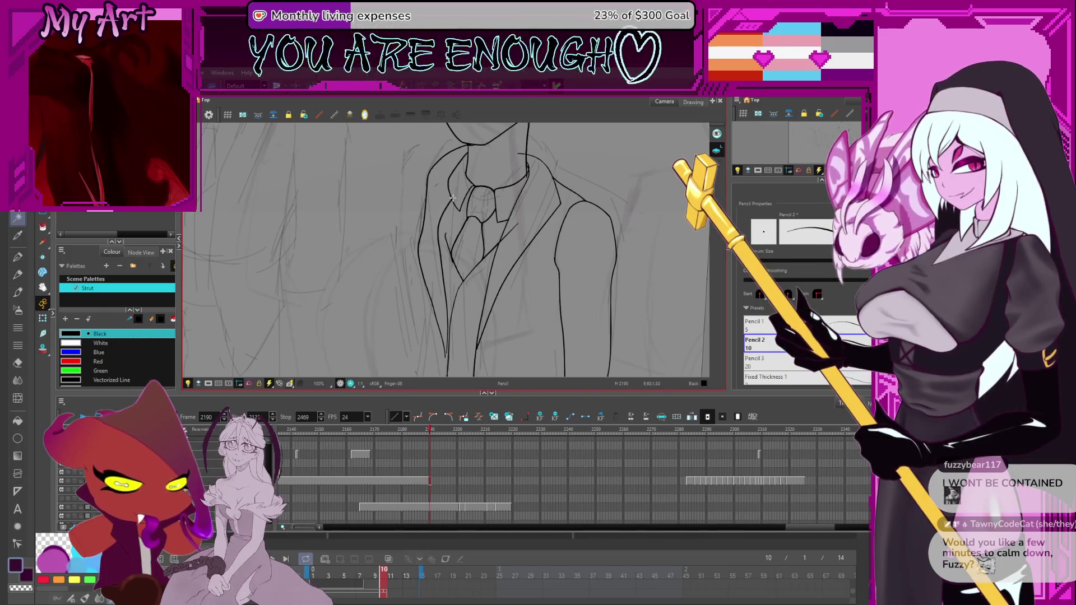
key(ctrl+z)
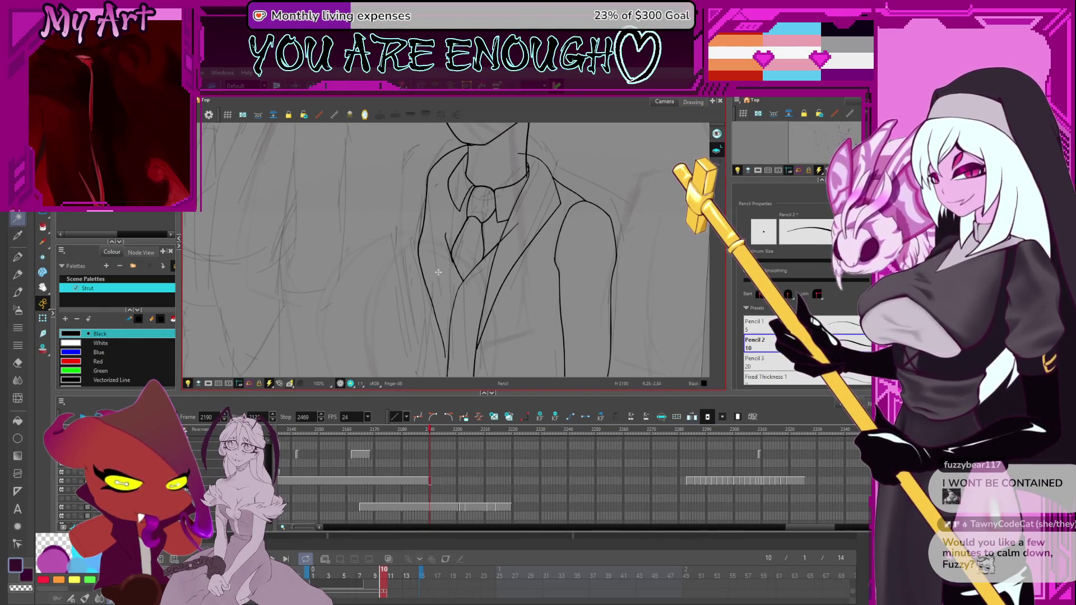
drag(452, 359, 448, 303)
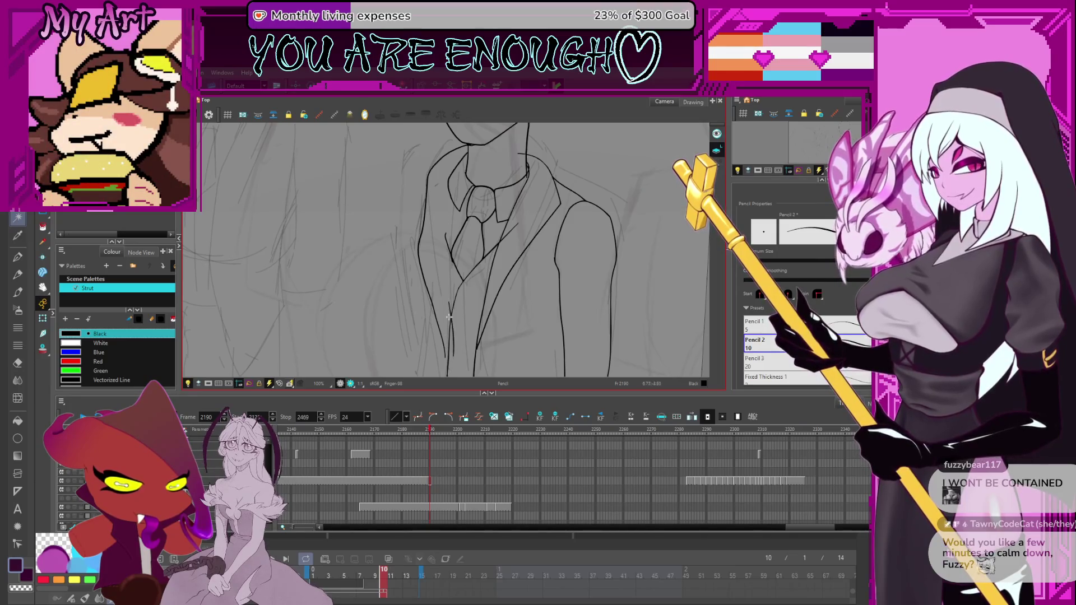
key(ctrl+z)
drag(446, 357, 440, 204)
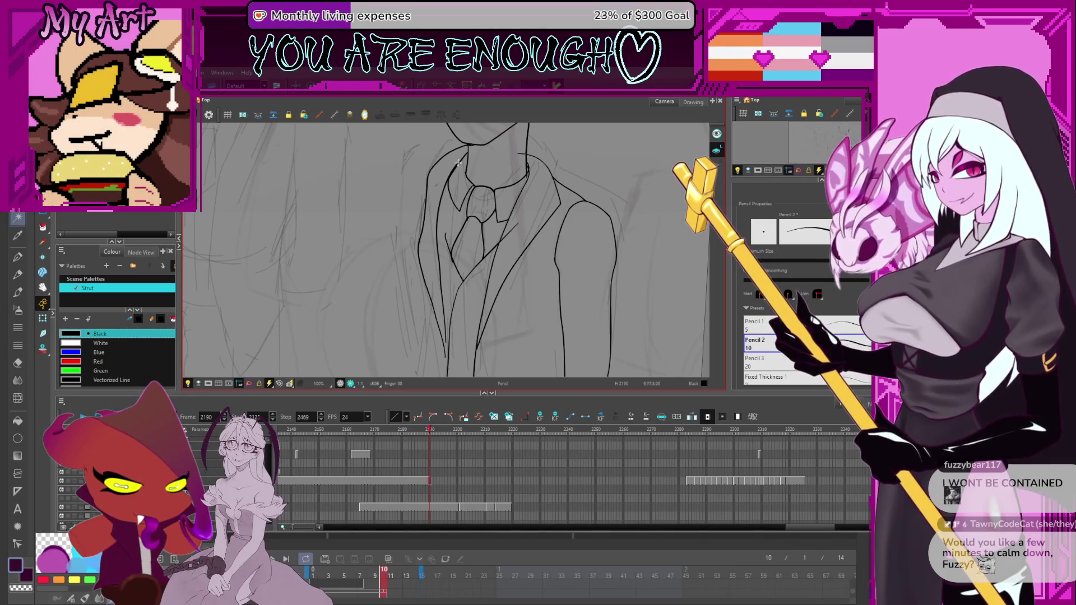
key(alt+t)
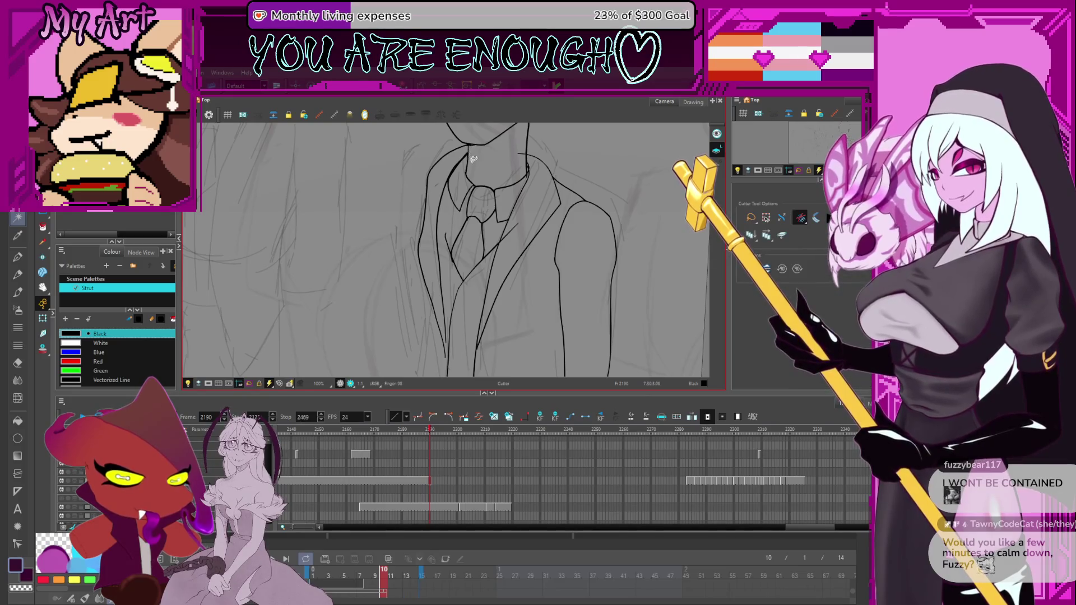
Step: Select the outer jacket contour and the collar strokes in the Contour Editor
scroll(470, 167, up, 1)
drag(469, 167, 454, 223)
key(alt+q)
click(446, 214)
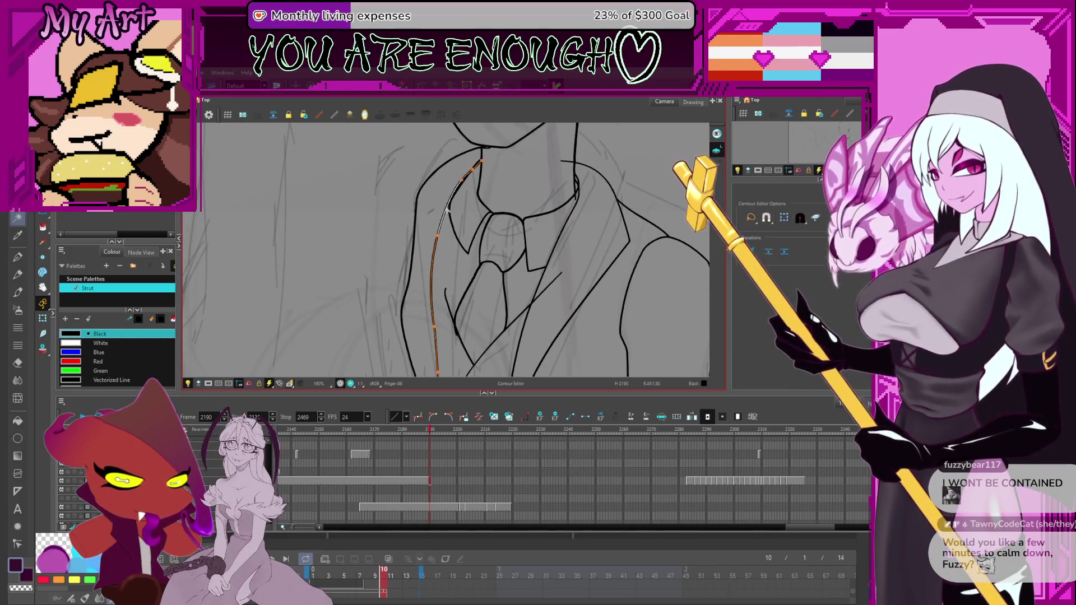
click(448, 220)
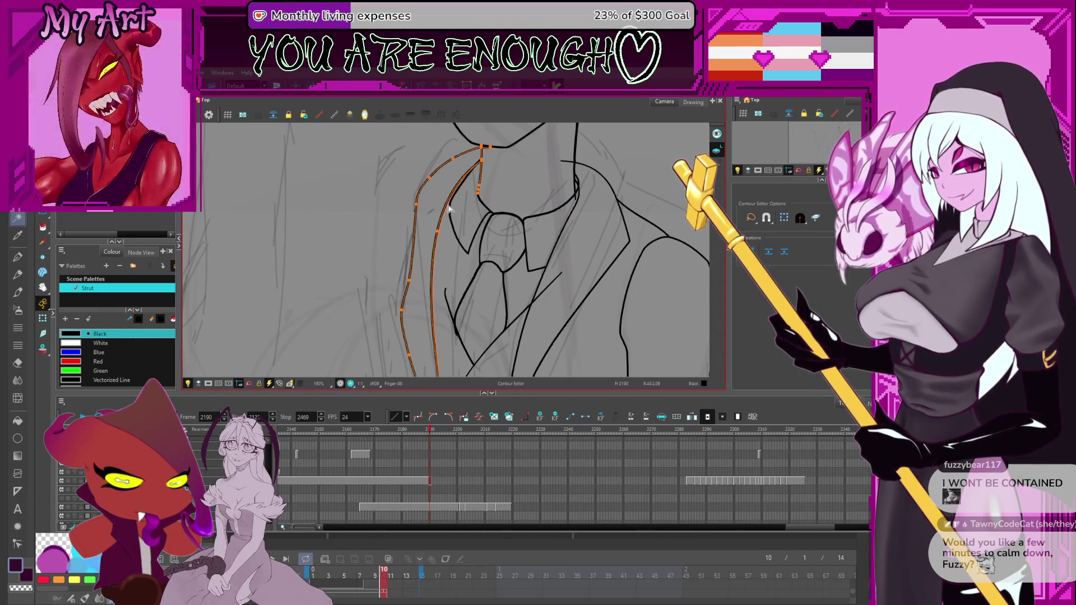
click(453, 206)
scroll(448, 231, up, 5)
scroll(482, 183, down, 5)
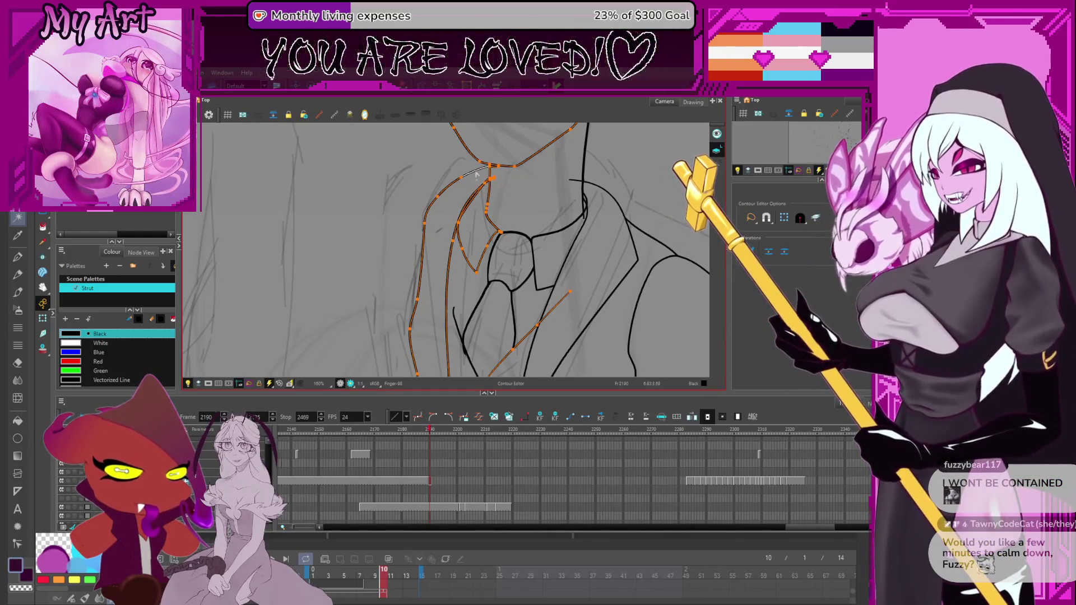
scroll(485, 175, up, 3)
scroll(485, 174, up, 2)
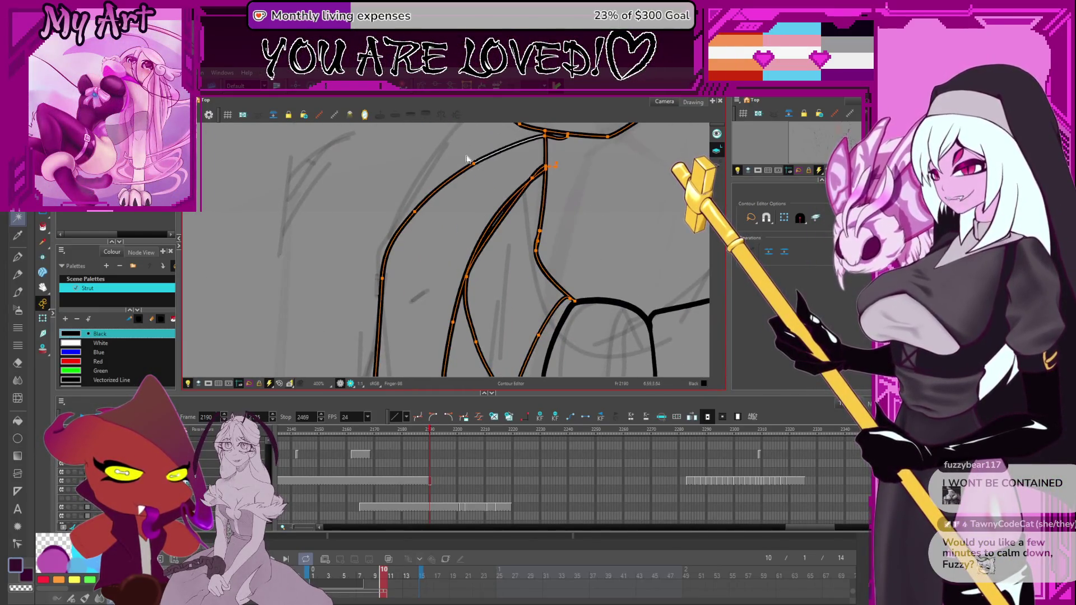
Step: Select the jacket's left outline as a whole stroke, then deselect it
key(alt+s)
scroll(467, 159, down, 5)
click(442, 146)
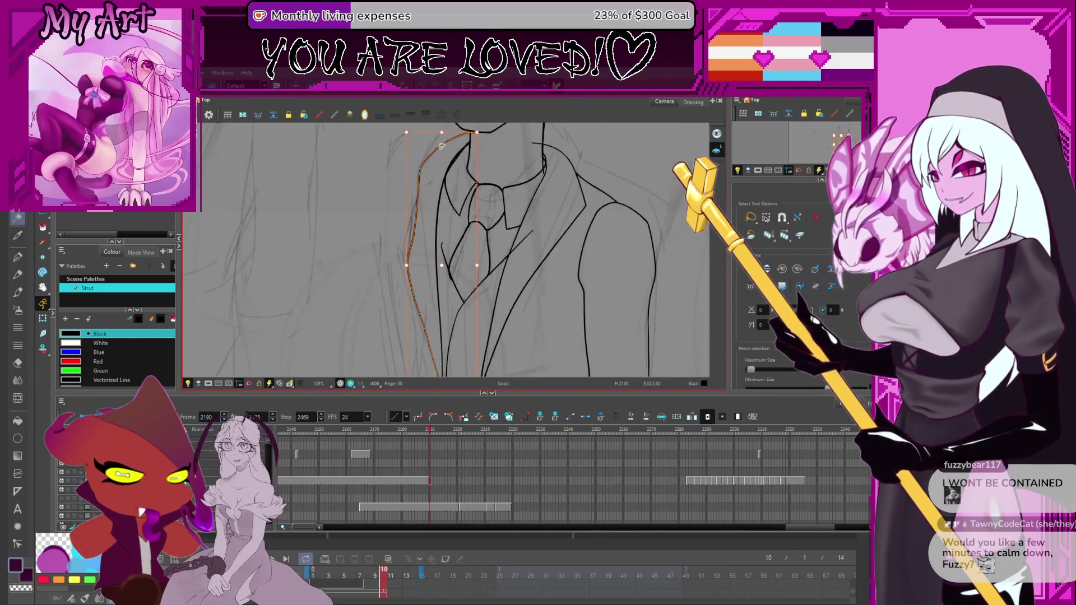
drag(442, 146, 443, 163)
click(444, 162)
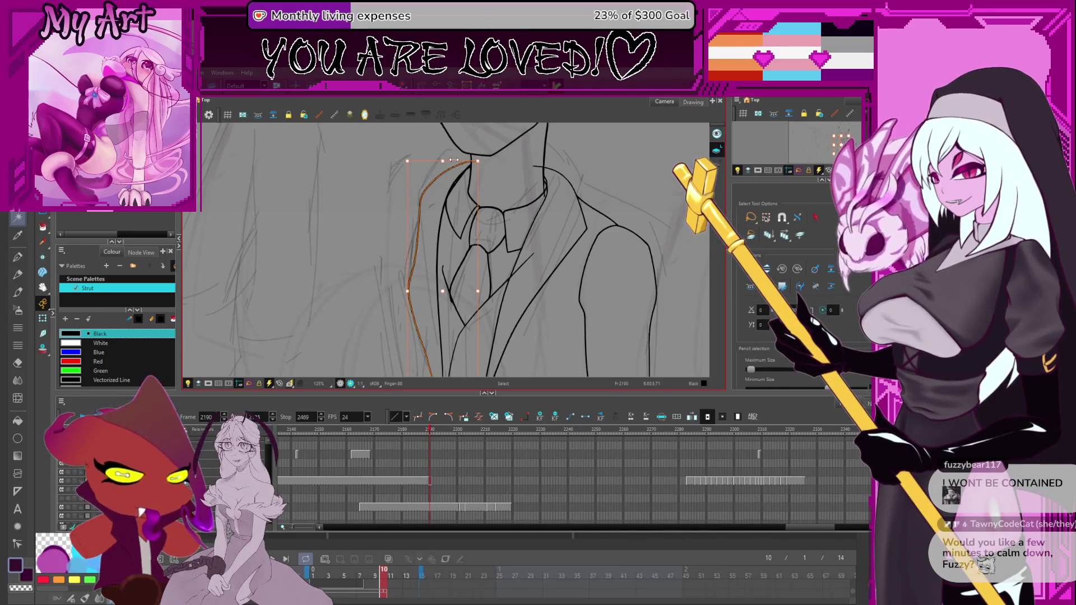
click(438, 167)
Step: Drag the left outline's control points so its upper curve bows further left
key(alt+q)
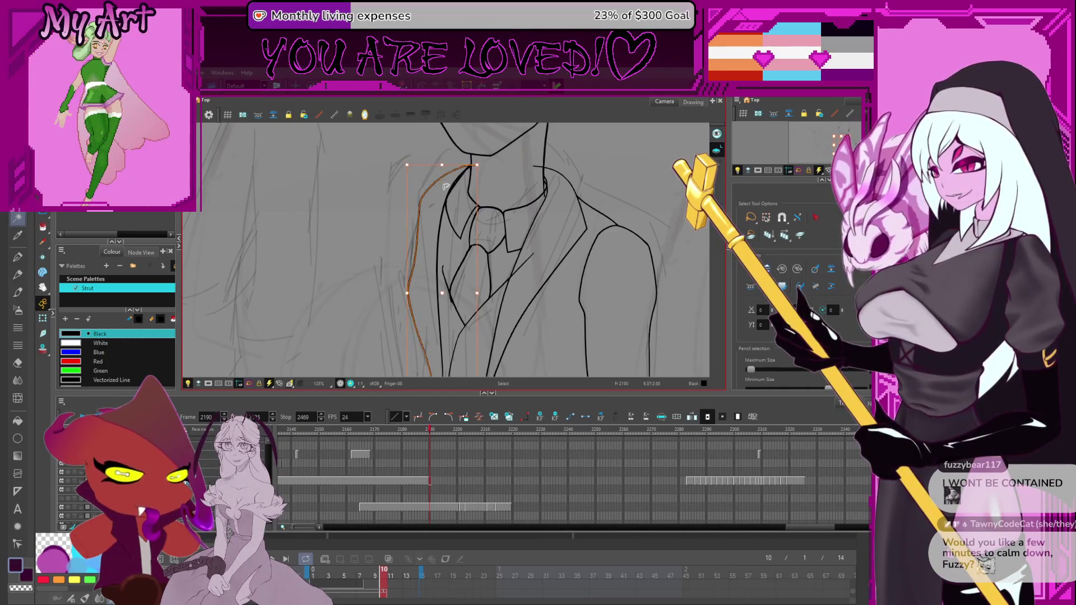
scroll(440, 233, down, 1)
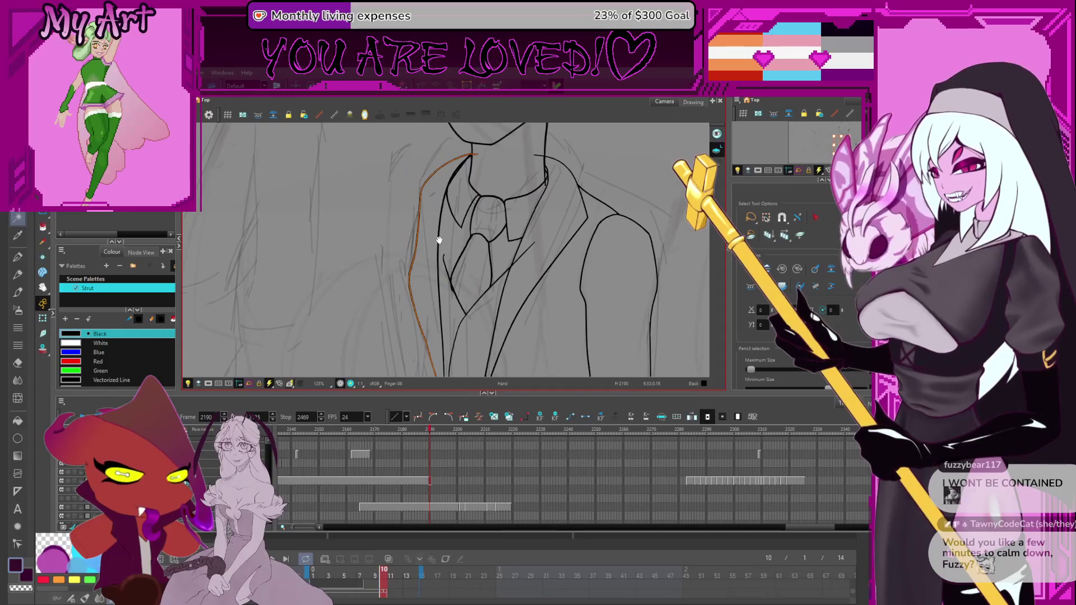
mouse_move(415, 264)
mouse_down()
mouse_move(412, 280)
mouse_move(404, 276)
mouse_up()
drag(416, 211, 412, 216)
click(406, 267)
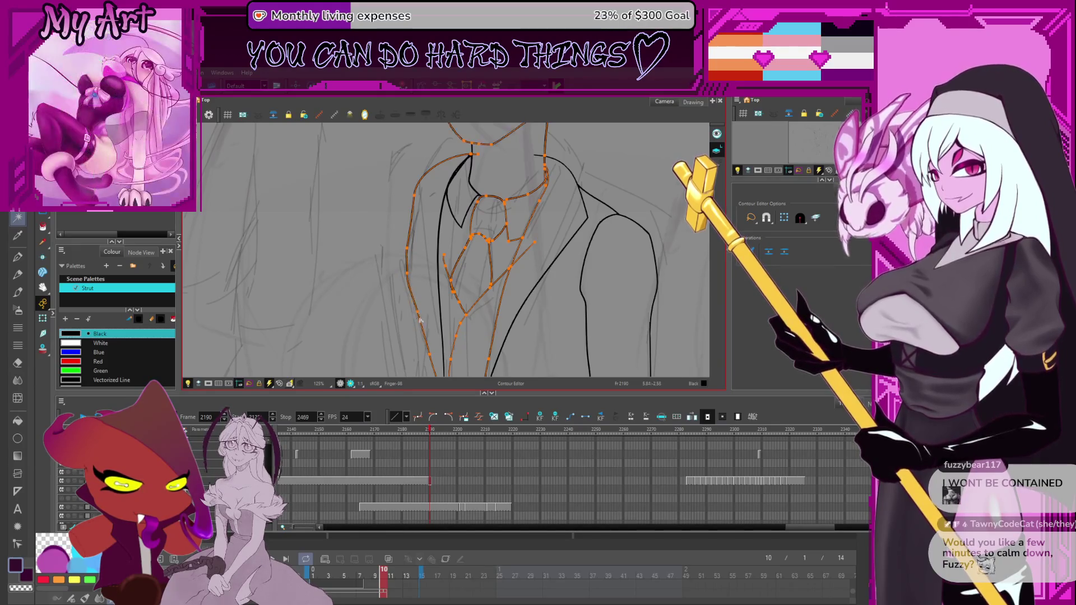
Step: Select the jacket's left outline and reshape its top end
drag(408, 279, 407, 244)
scroll(434, 315, down, 3)
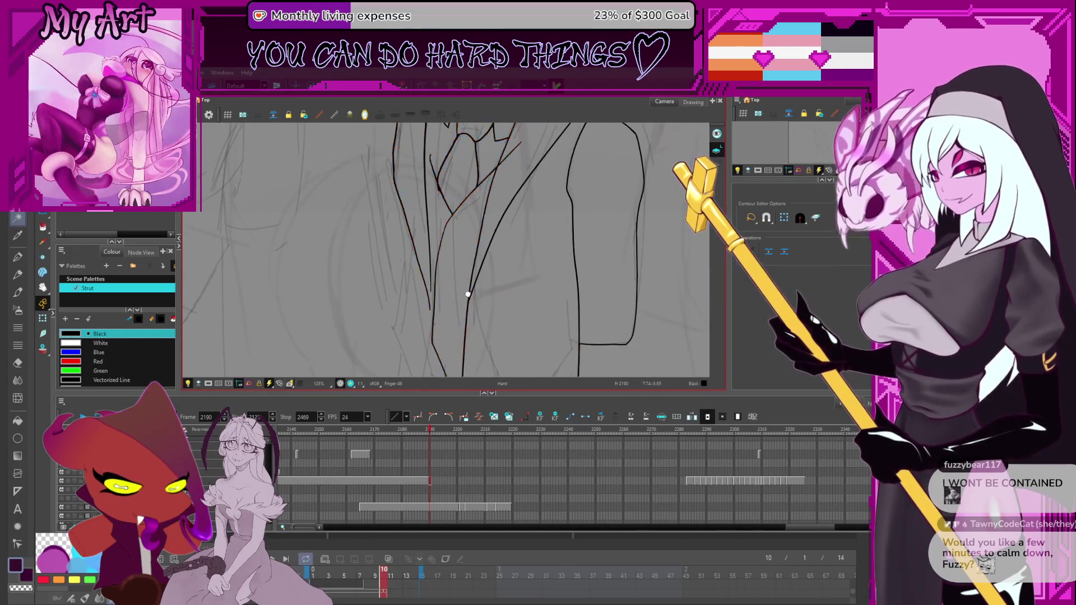
scroll(412, 284, up, 1)
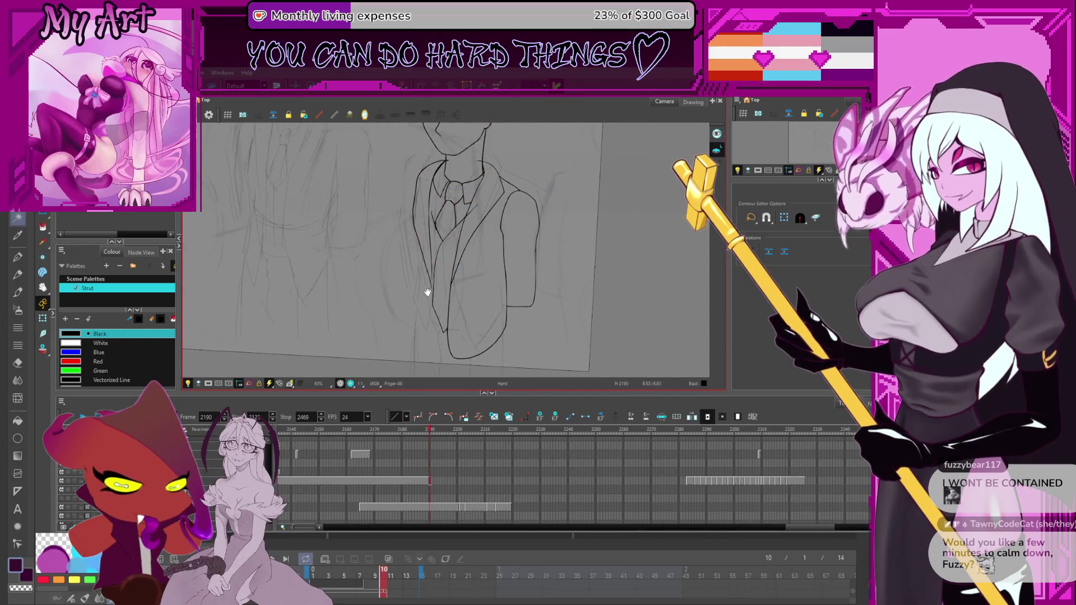
click(430, 297)
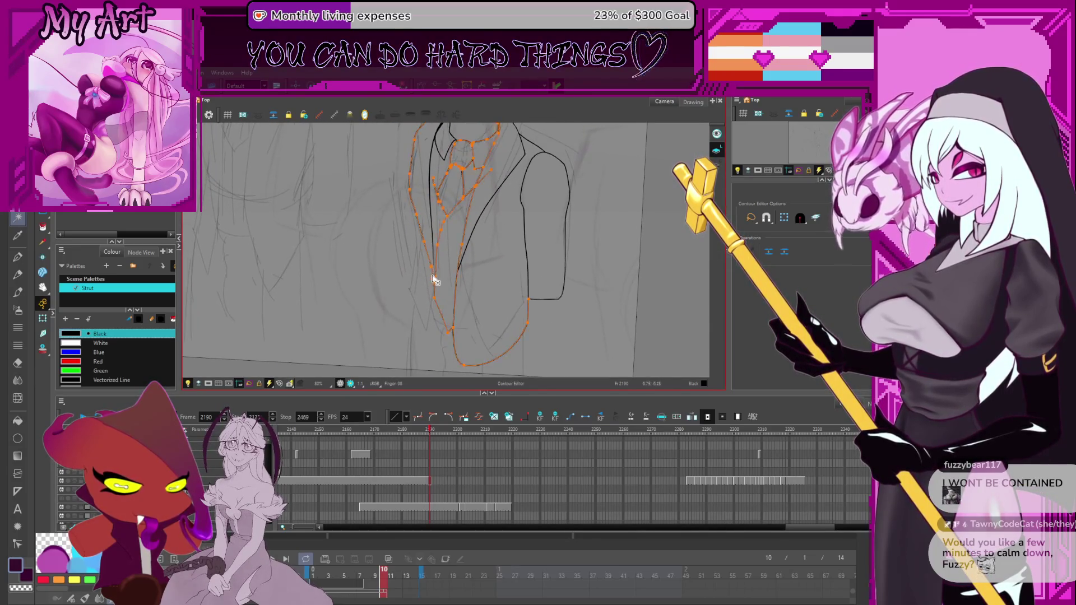
mouse_move(434, 285)
mouse_down()
mouse_move(418, 321)
mouse_move(408, 317)
mouse_up()
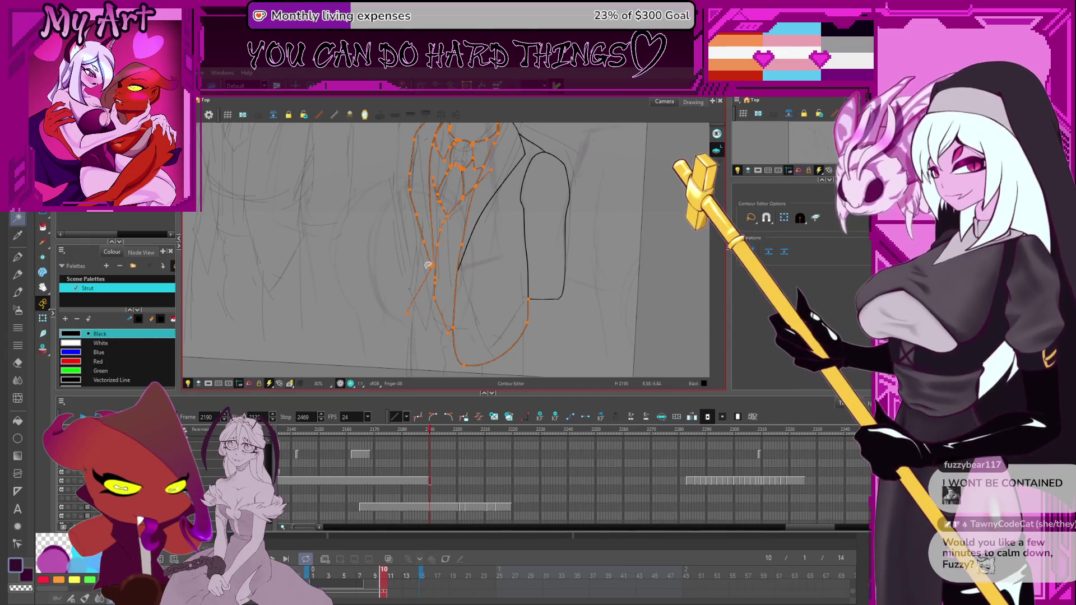
scroll(427, 265, up, 3)
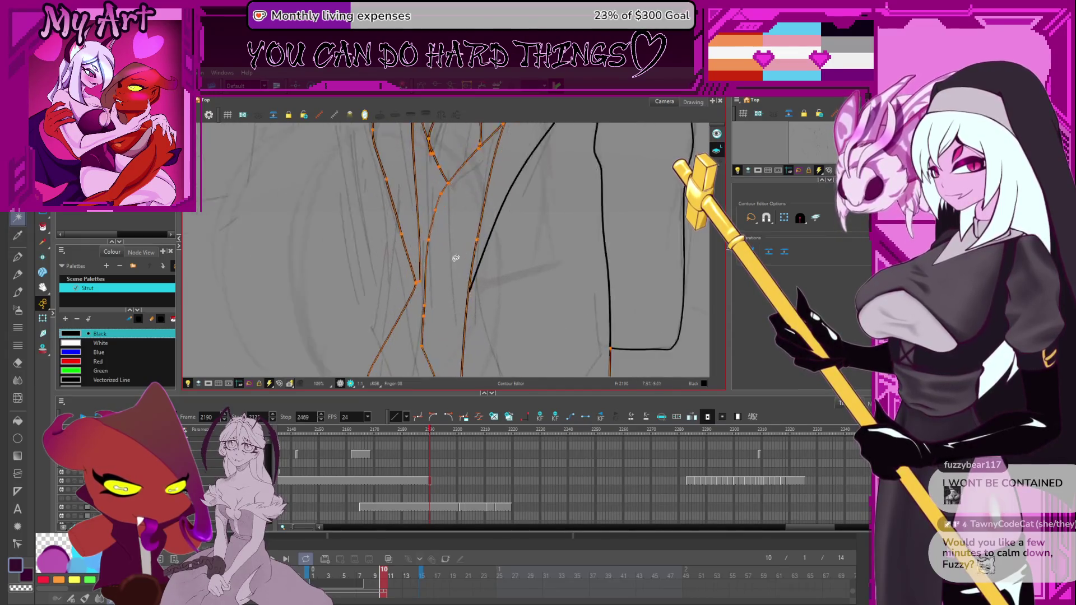
click(407, 303)
scroll(410, 286, down, 2)
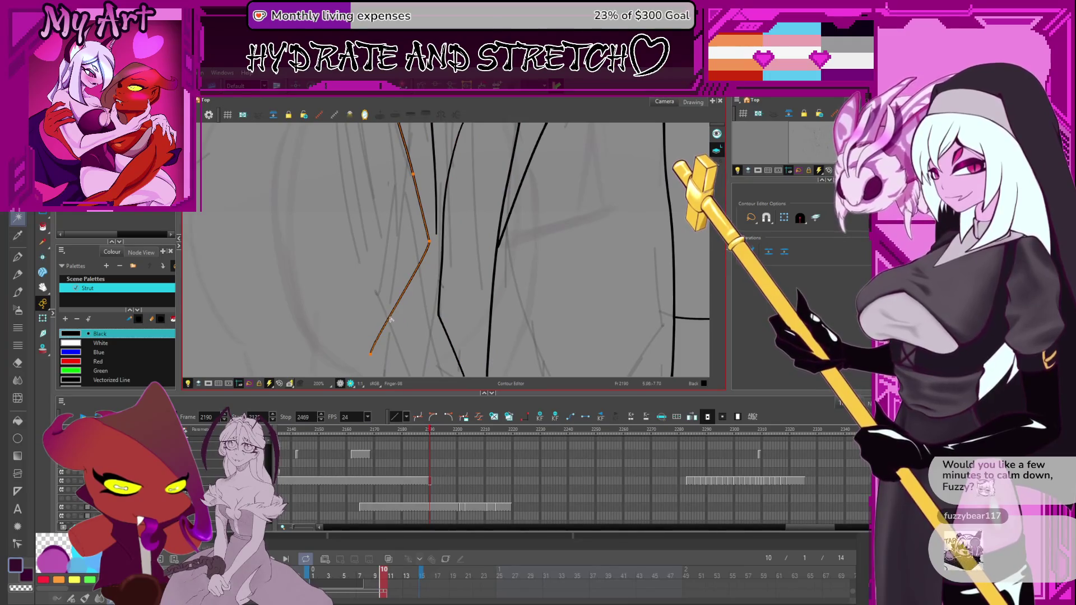
scroll(390, 321, down, 3)
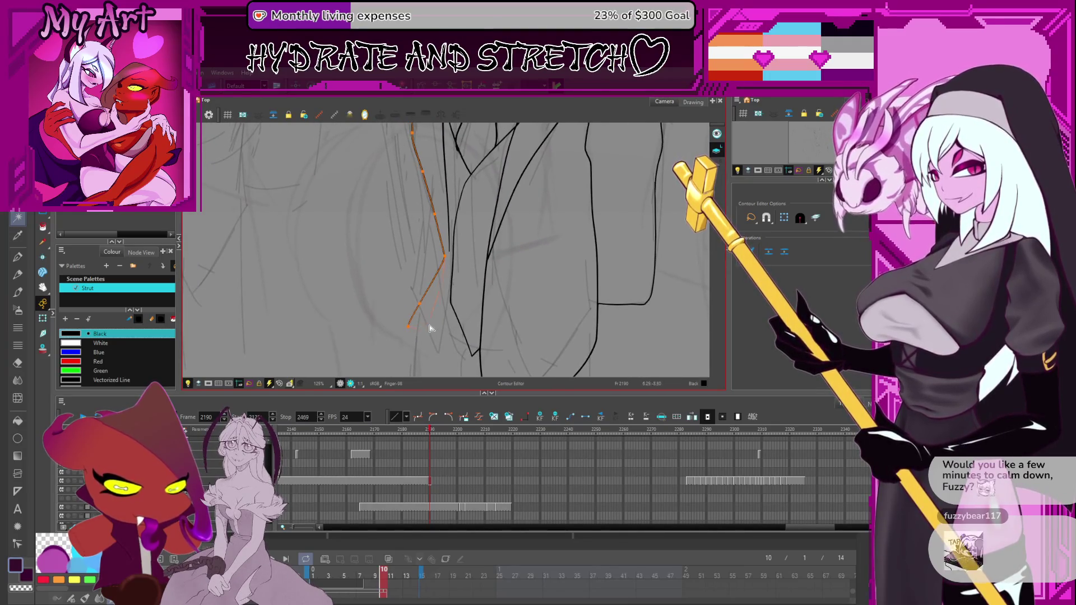
Step: Stretch the outline's upper end further up the body
drag(433, 367, 435, 345)
scroll(436, 318, down, 2)
scroll(423, 308, up, 1)
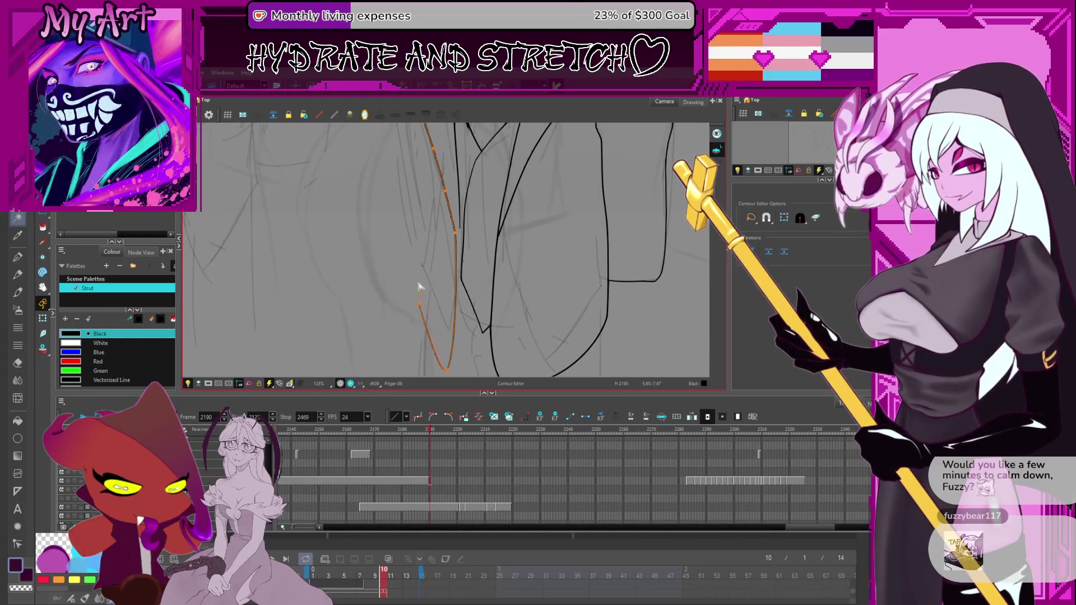
mouse_move(419, 305)
mouse_down()
mouse_move(421, 263)
mouse_move(413, 329)
mouse_move(421, 289)
mouse_up()
drag(419, 214, 420, 208)
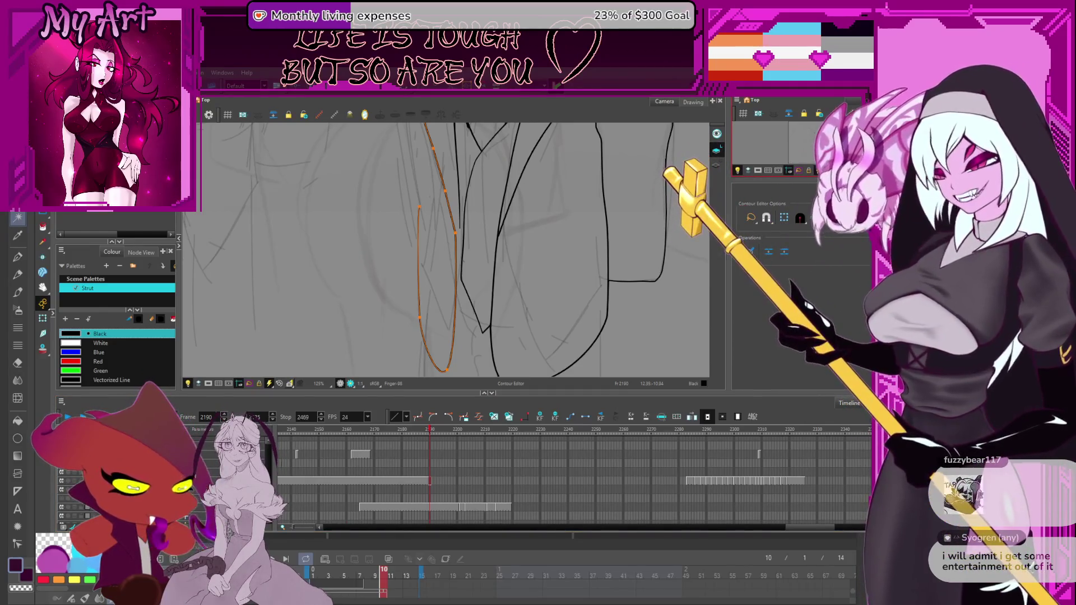
Step: Adjust the lower curve's points and handles so the bottom bends smoothly
click(419, 320)
mouse_move(422, 353)
mouse_down()
mouse_move(425, 342)
mouse_move(440, 365)
mouse_move(428, 335)
mouse_up()
click(435, 328)
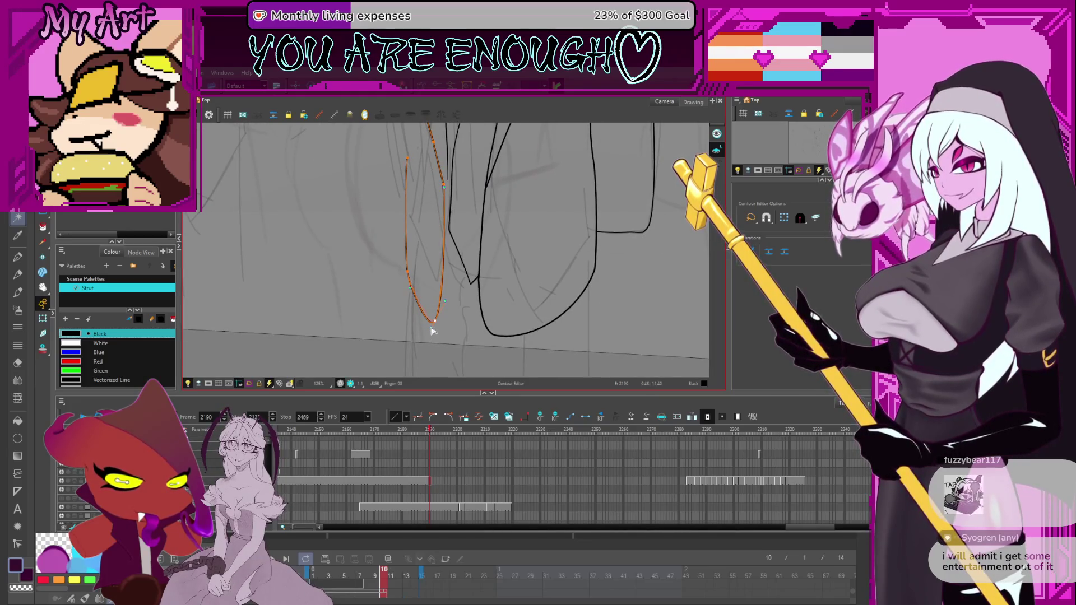
drag(432, 276, 448, 379)
drag(425, 267, 424, 223)
scroll(431, 297, down, 2)
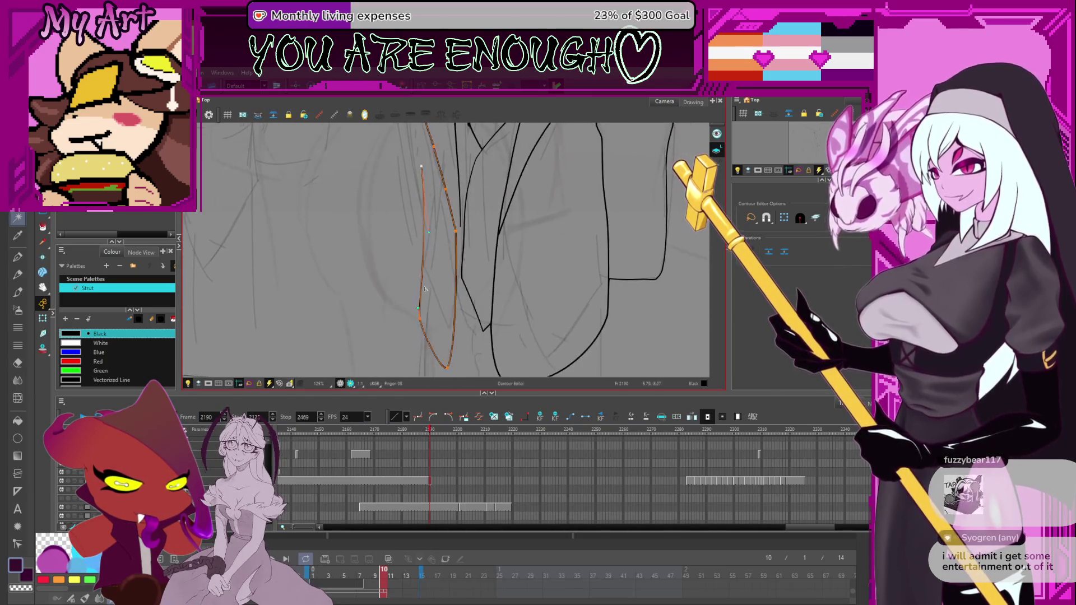
drag(425, 324, 423, 319)
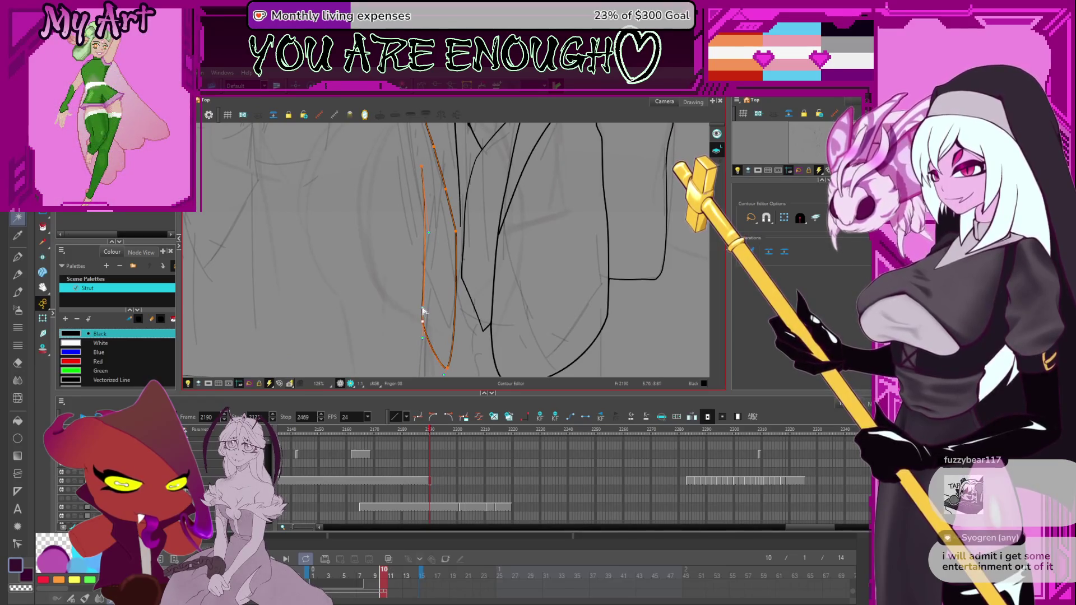
scroll(426, 303, up, 5)
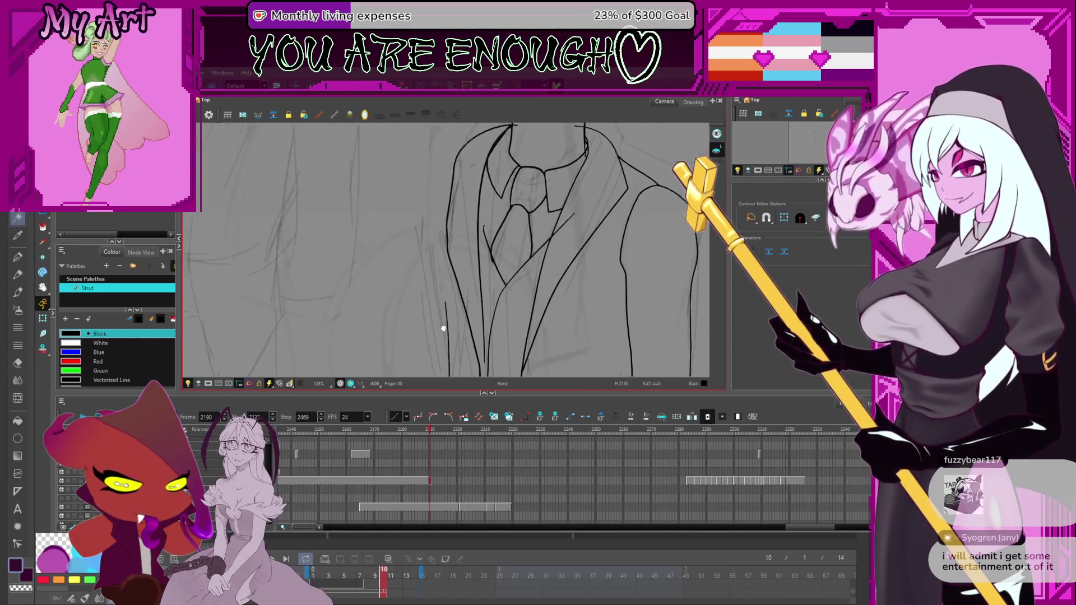
scroll(445, 278, down, 4)
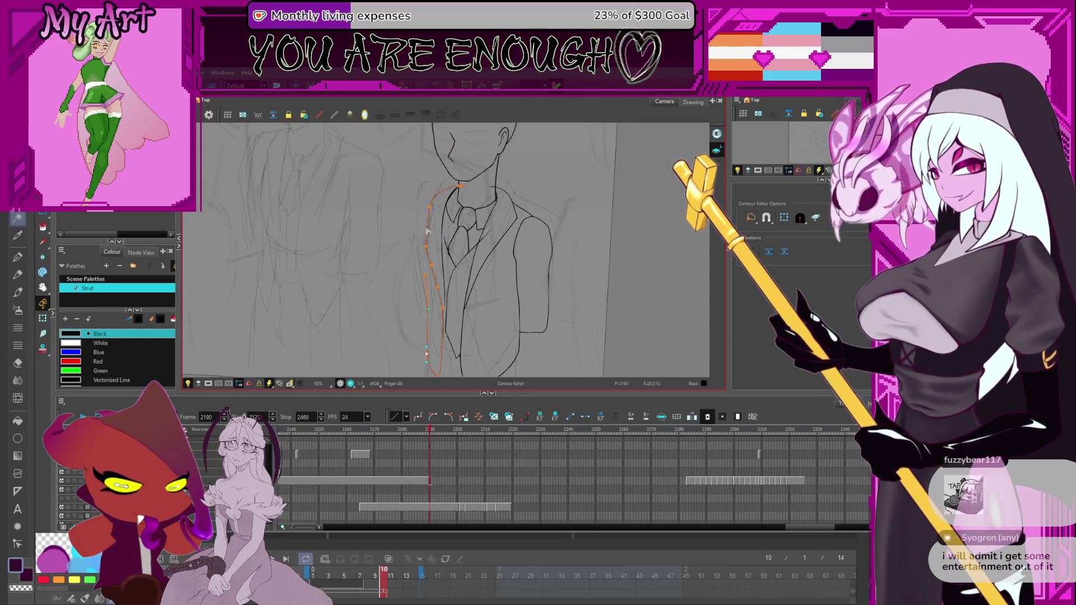
Step: Reselect the left jacket outline and pick points near its top
scroll(420, 249, up, 1)
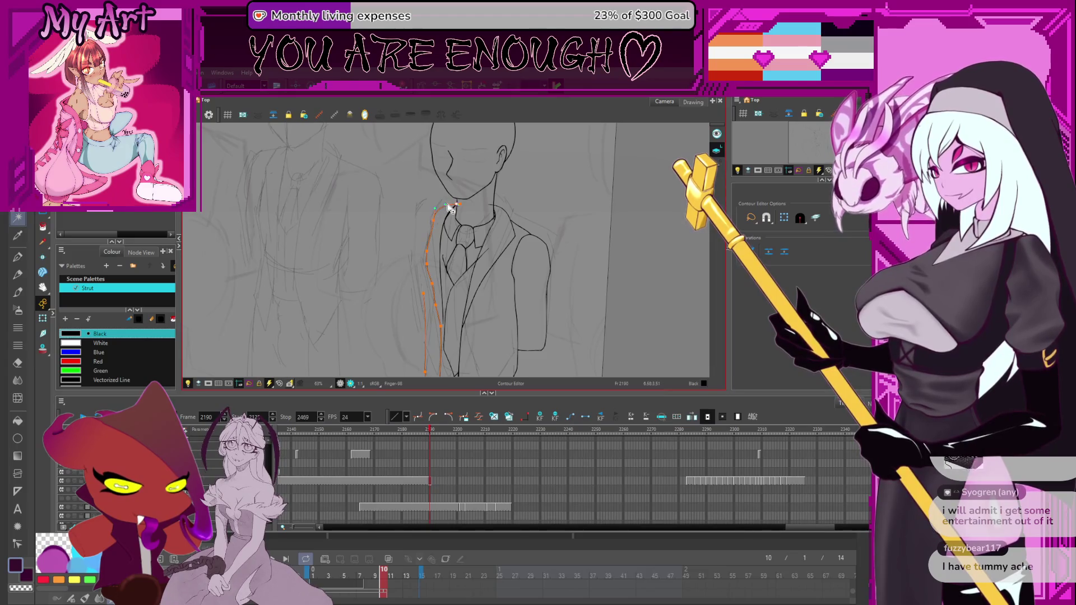
click(435, 260)
click(432, 279)
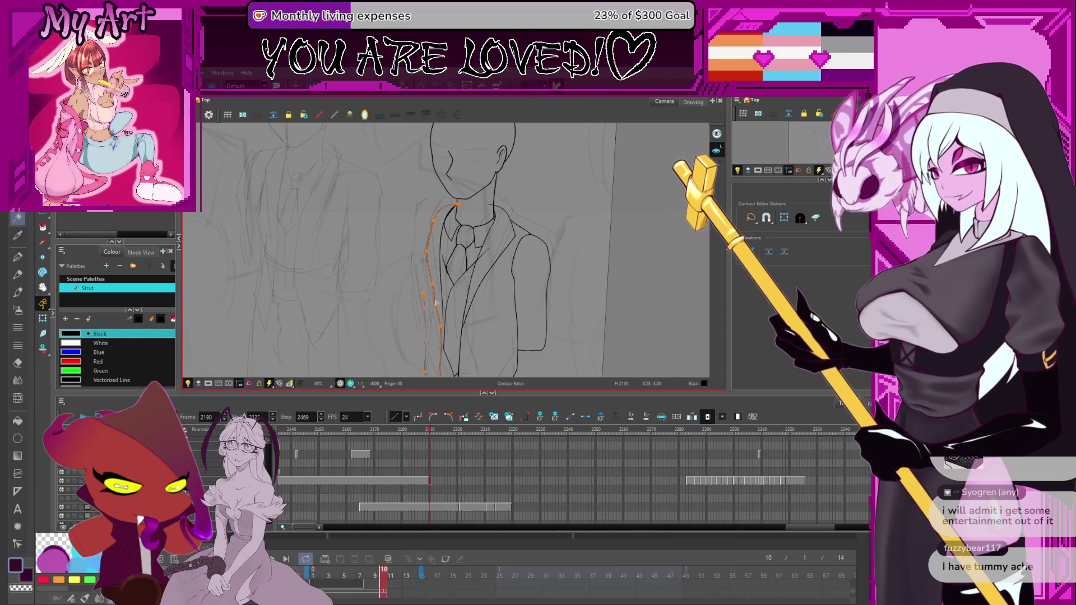
click(424, 293)
scroll(428, 291, down, 1)
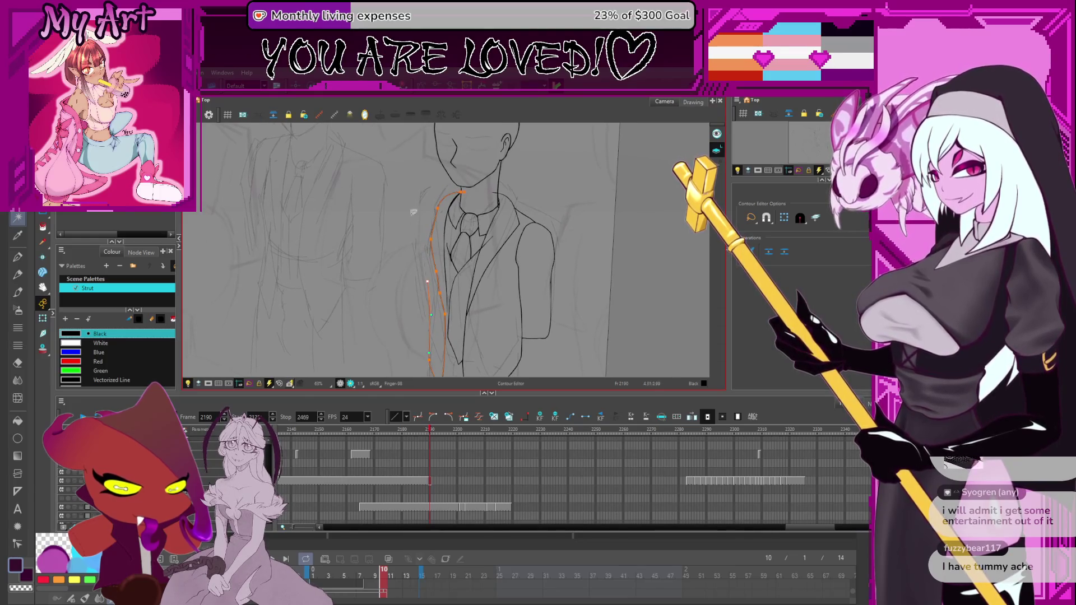
scroll(438, 283, down, 2)
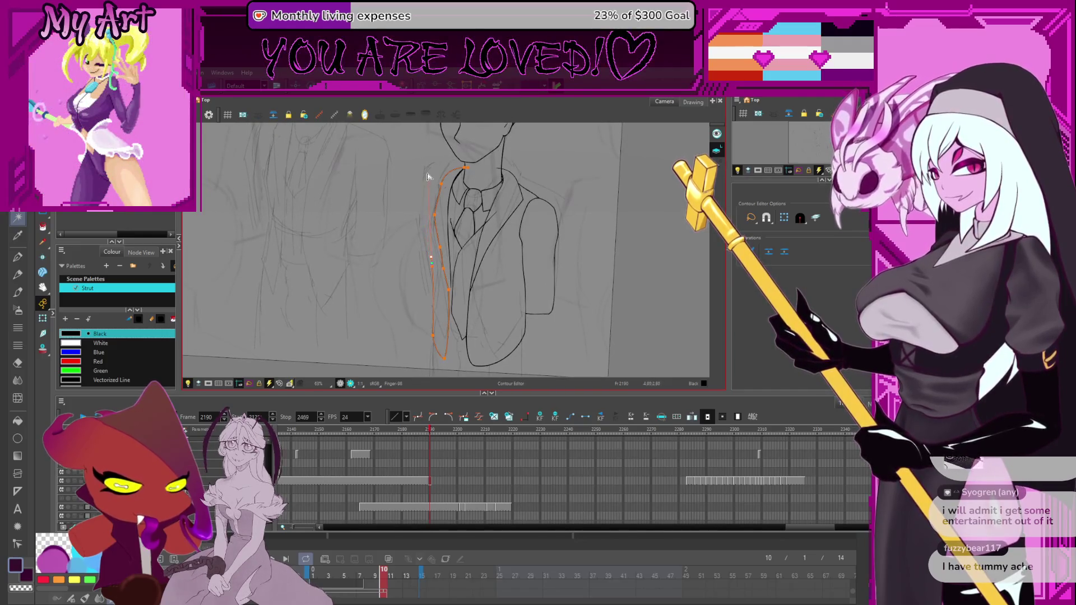
click(429, 202)
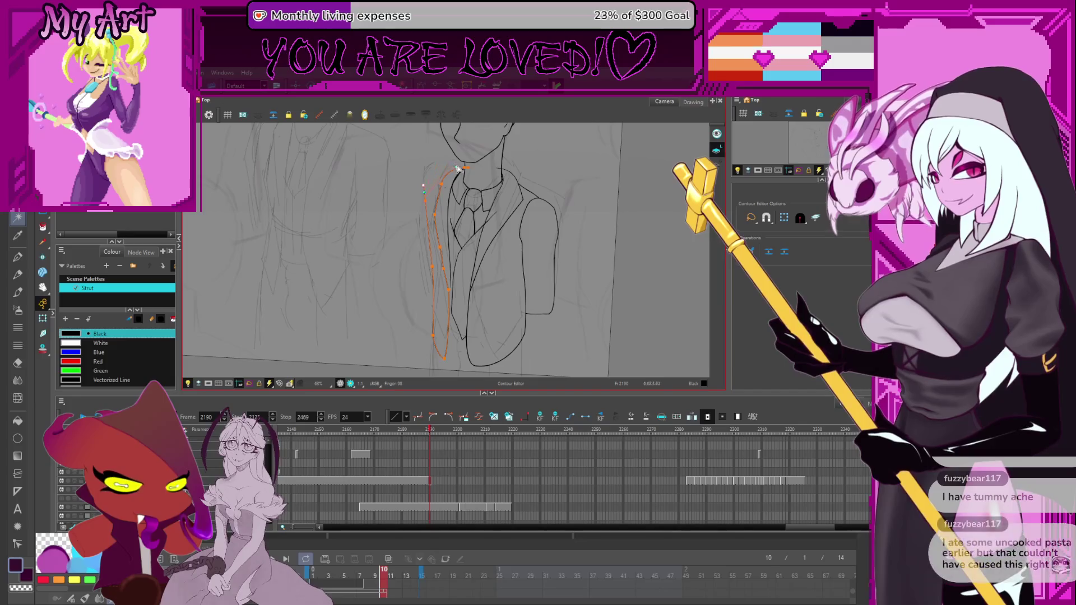
scroll(439, 170, up, 5)
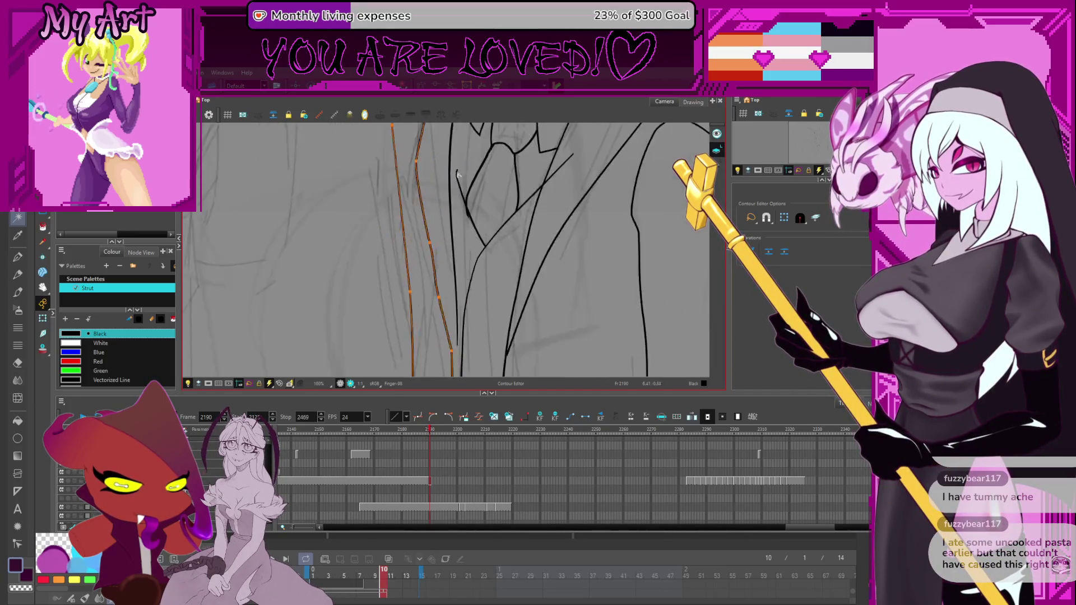
Step: Curve the outline's top toward the neck into a shoulder meeting the collar
mouse_move(443, 230)
mouse_down()
mouse_move(448, 252)
mouse_move(415, 179)
mouse_move(503, 209)
mouse_up()
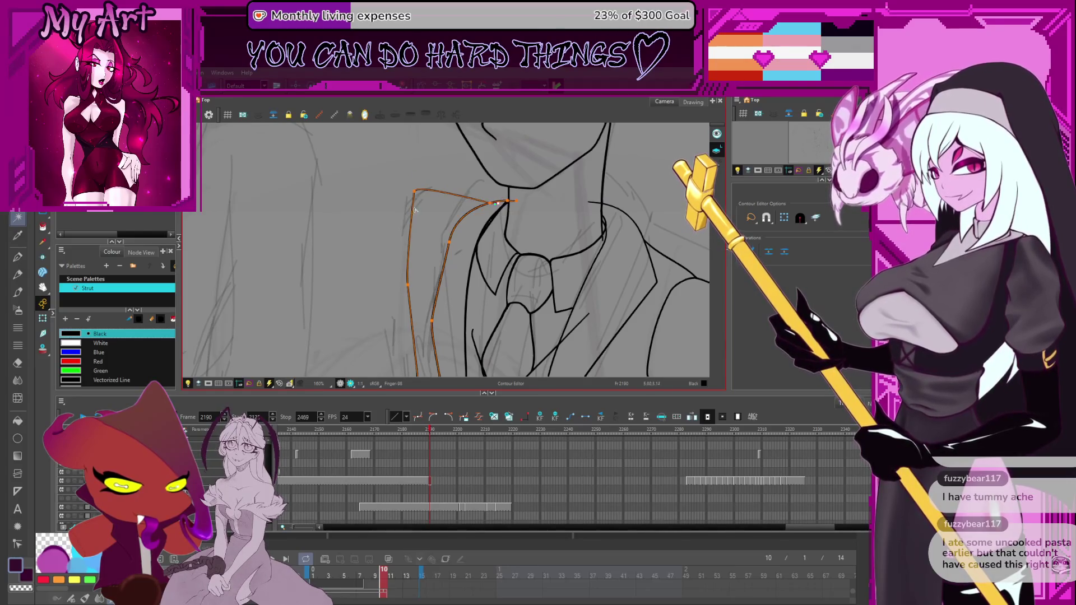
drag(412, 219, 402, 216)
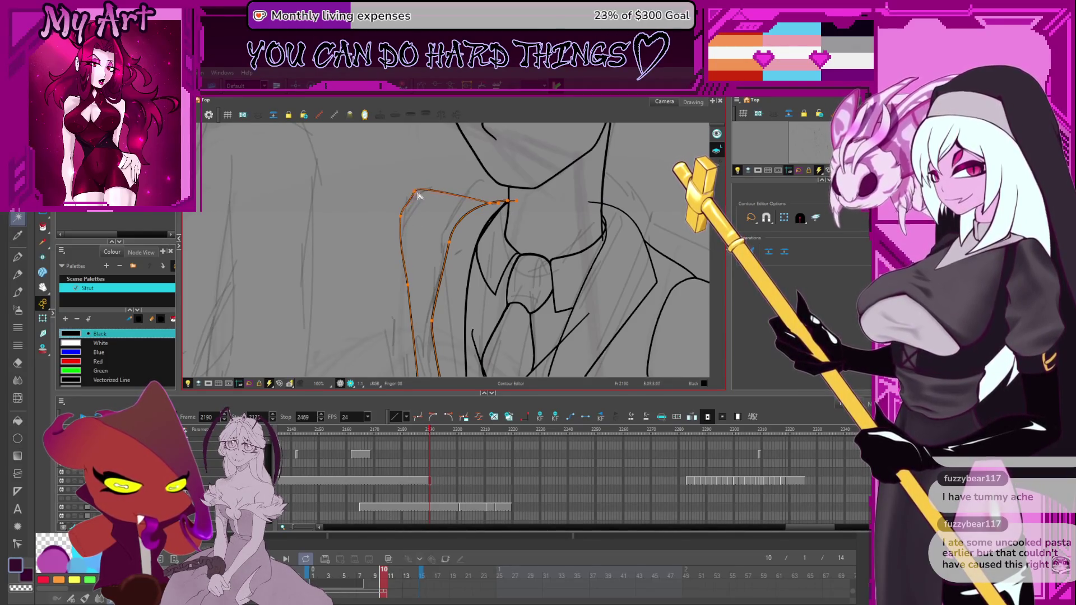
drag(422, 253, 429, 213)
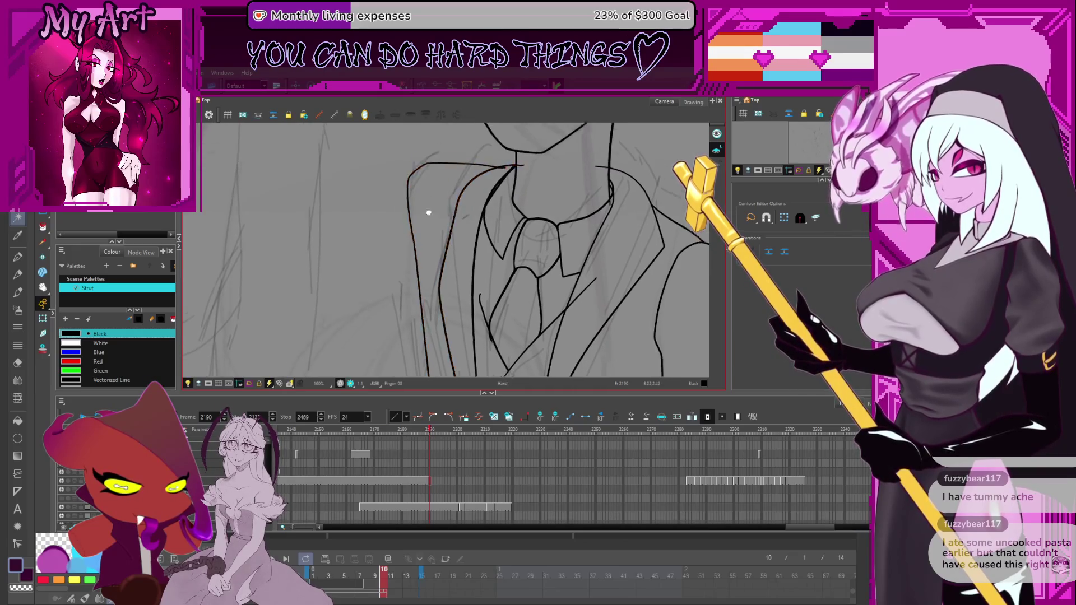
scroll(426, 216, down, 4)
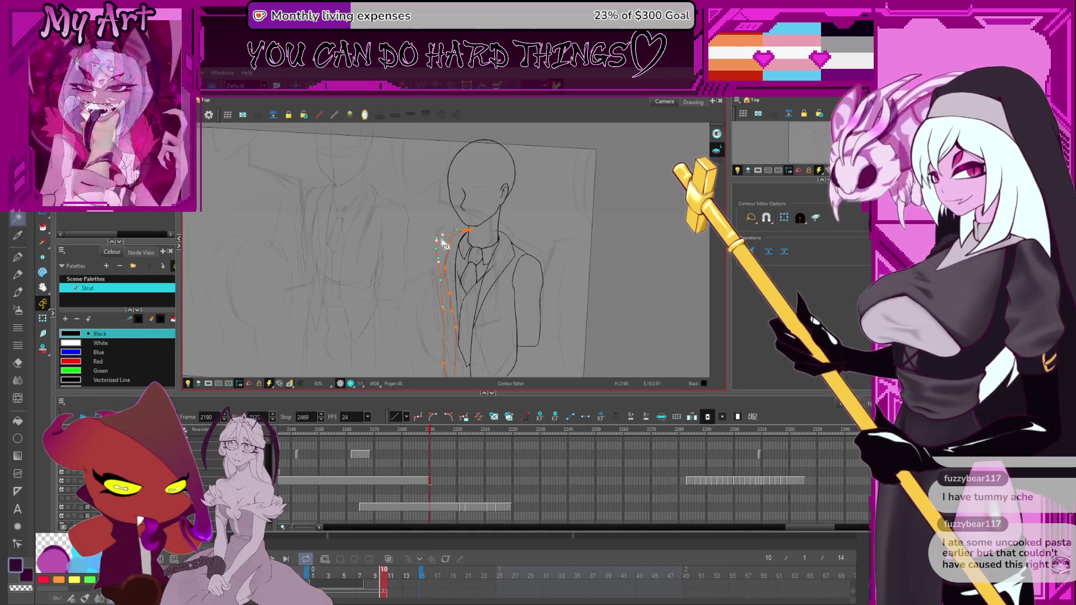
scroll(427, 219, down, 2)
scroll(428, 255, down, 2)
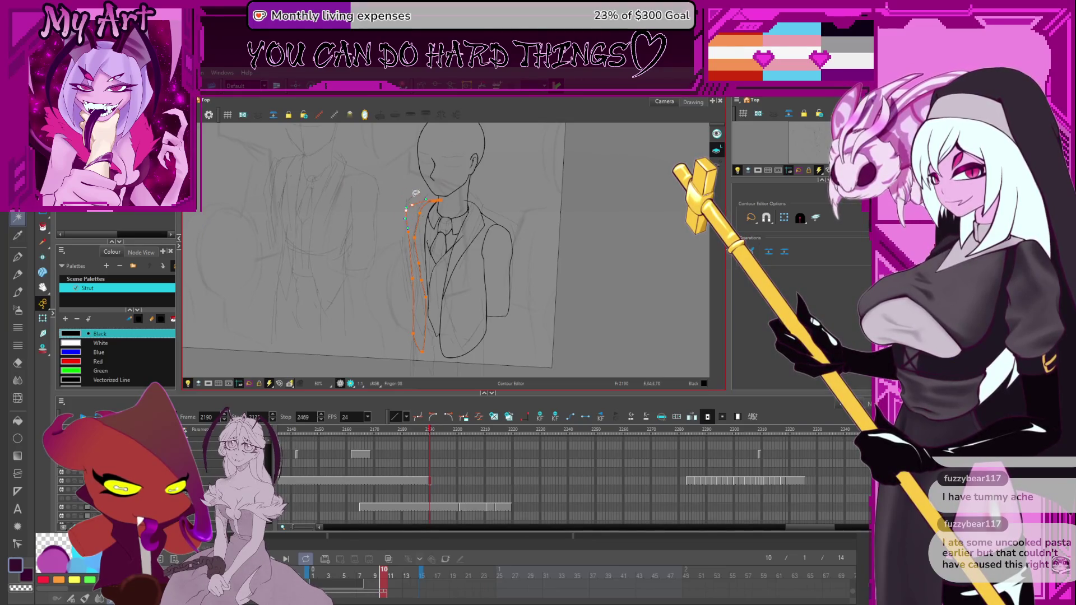
scroll(417, 209, up, 4)
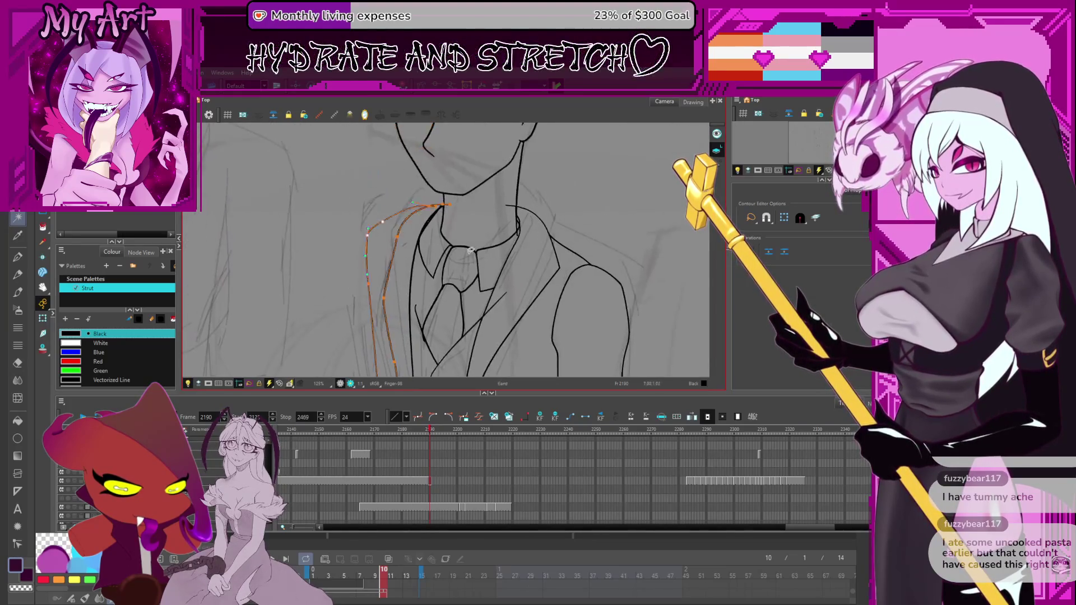
drag(404, 199, 406, 202)
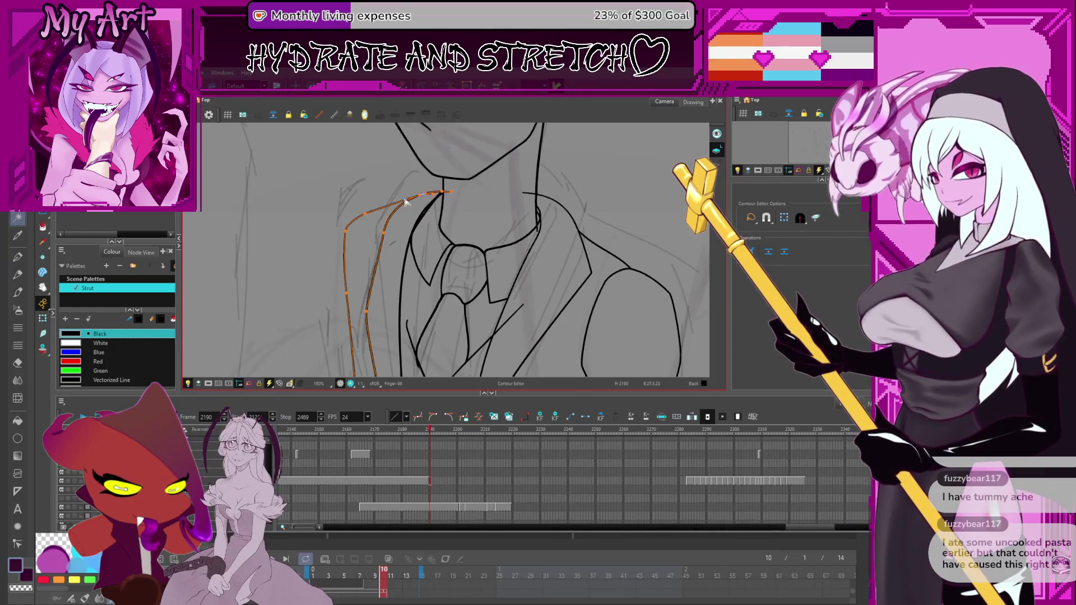
Step: Mirror the view horizontally to check proportions and select the lapel stroke
scroll(413, 226, down, 5)
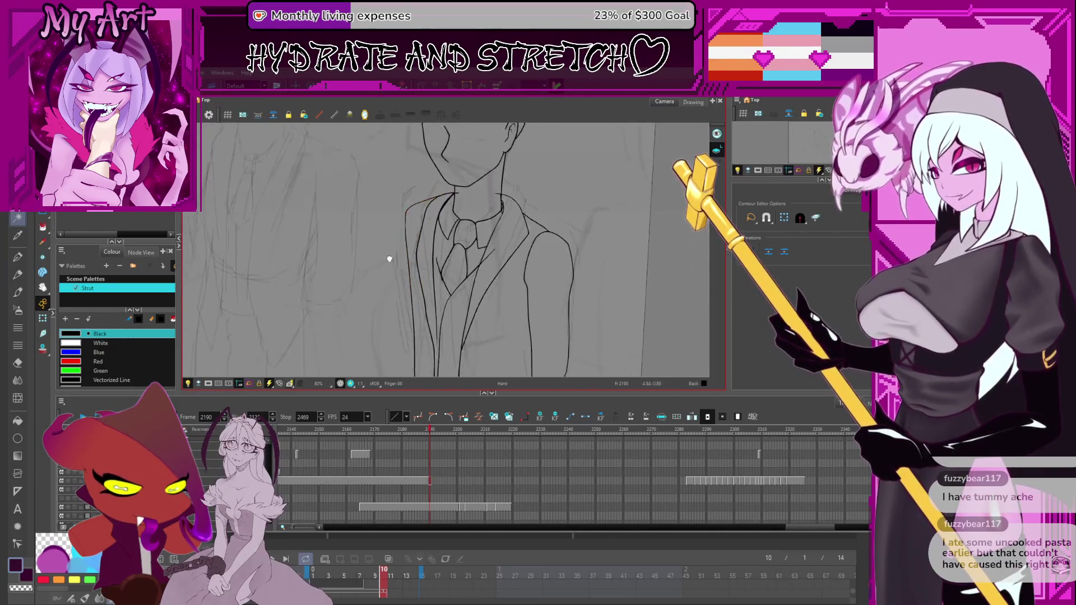
scroll(409, 277, up, 1)
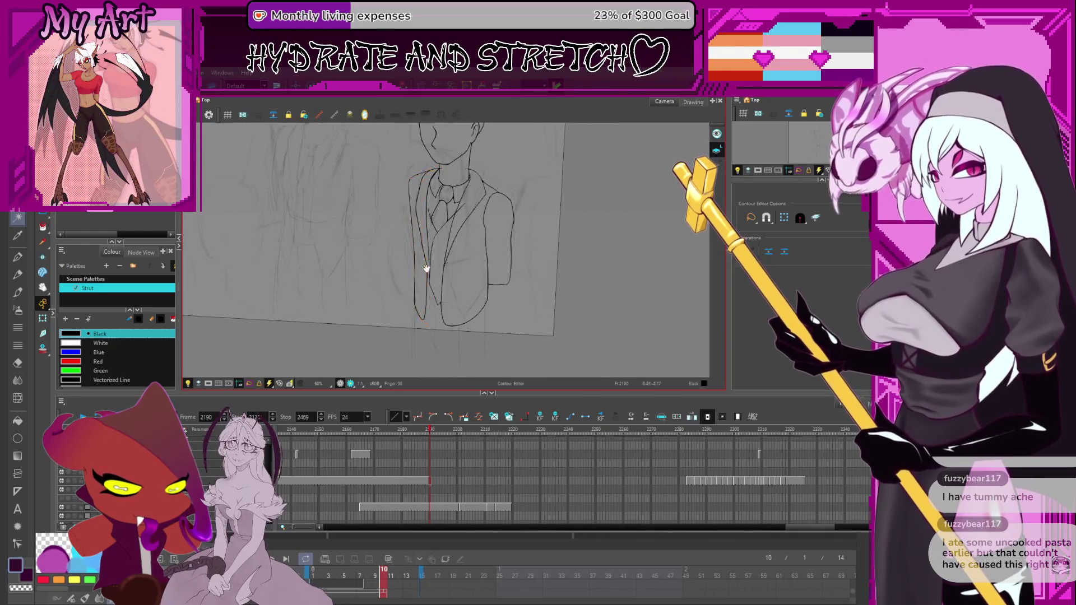
key(4)
click(474, 255)
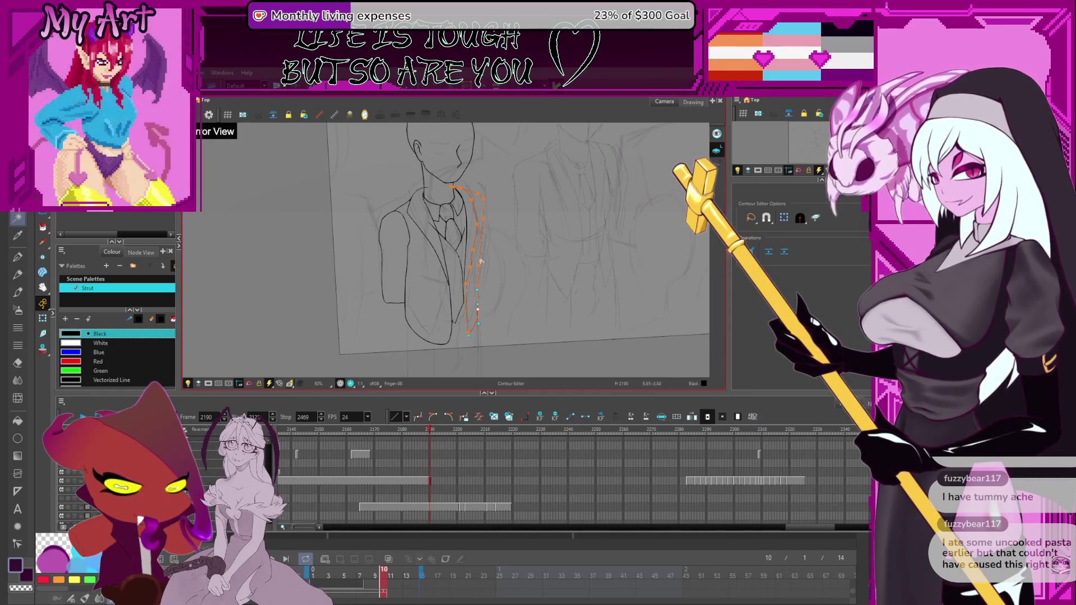
Step: Pick the lapel's top point, mirror the canvas back, and end on the Cutter tool
click(482, 203)
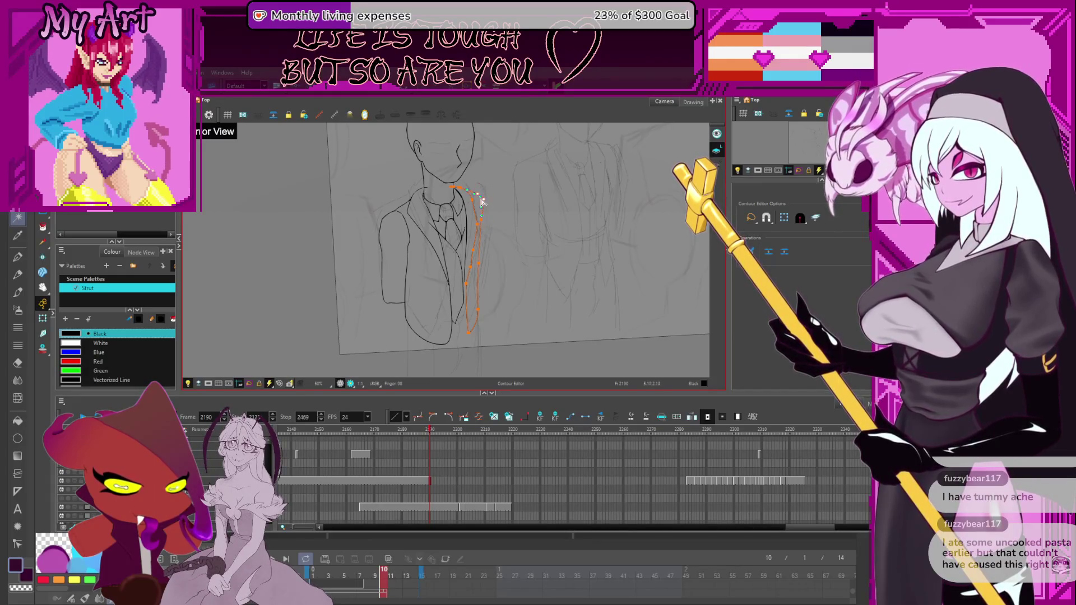
key(alt+slash)
key(4)
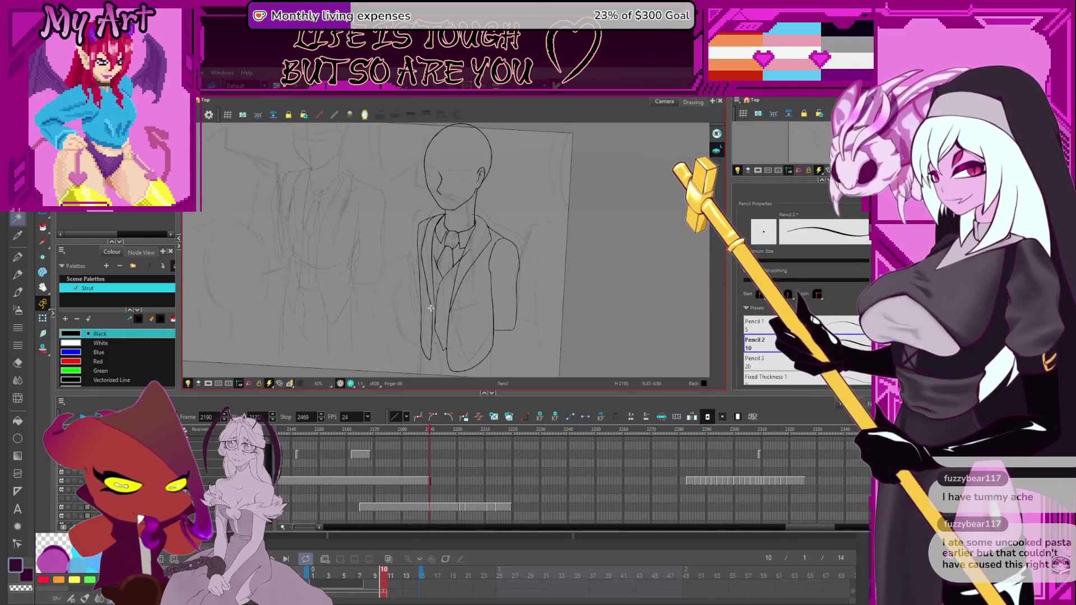
key(alt+s)
key(alt+slash)
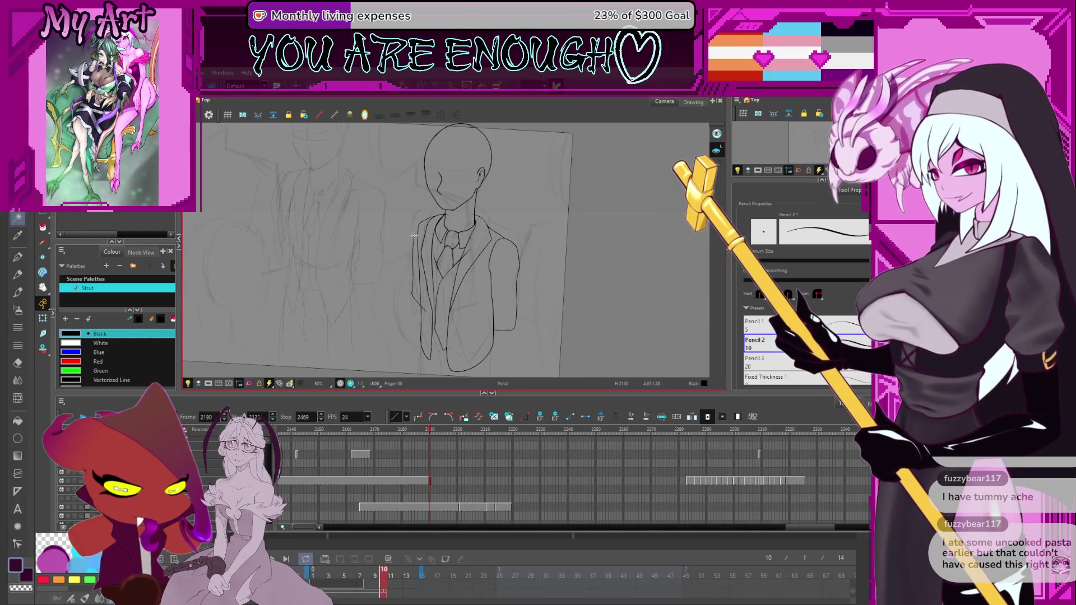
key(alt+t)
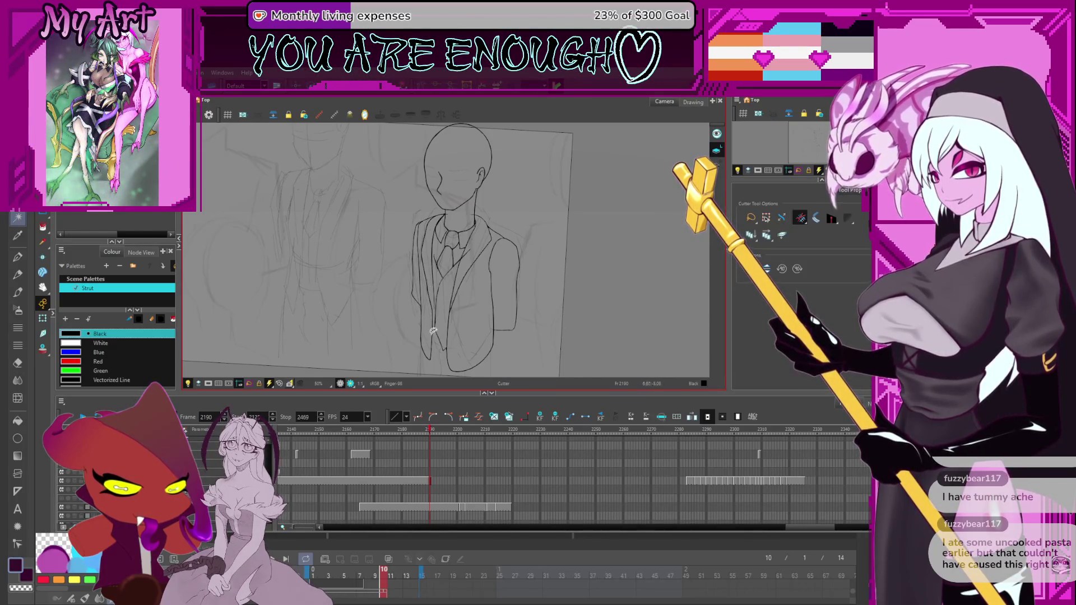
Step: Zoom the canvas and tilt the view the other way
scroll(433, 331, down, 1)
drag(475, 250, 474, 276)
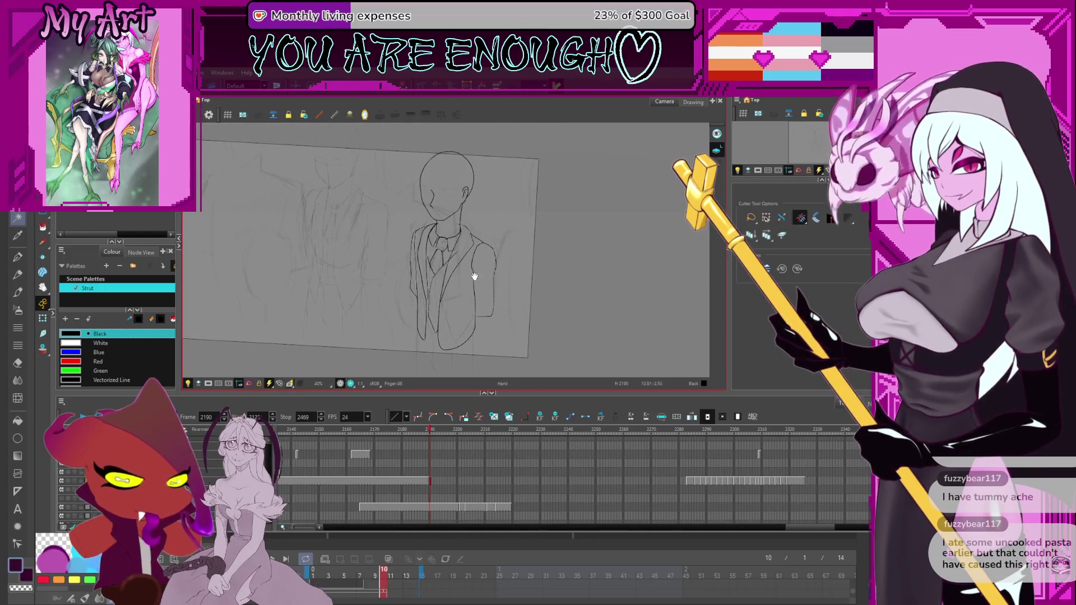
scroll(466, 240, down, 2)
scroll(482, 244, up, 3)
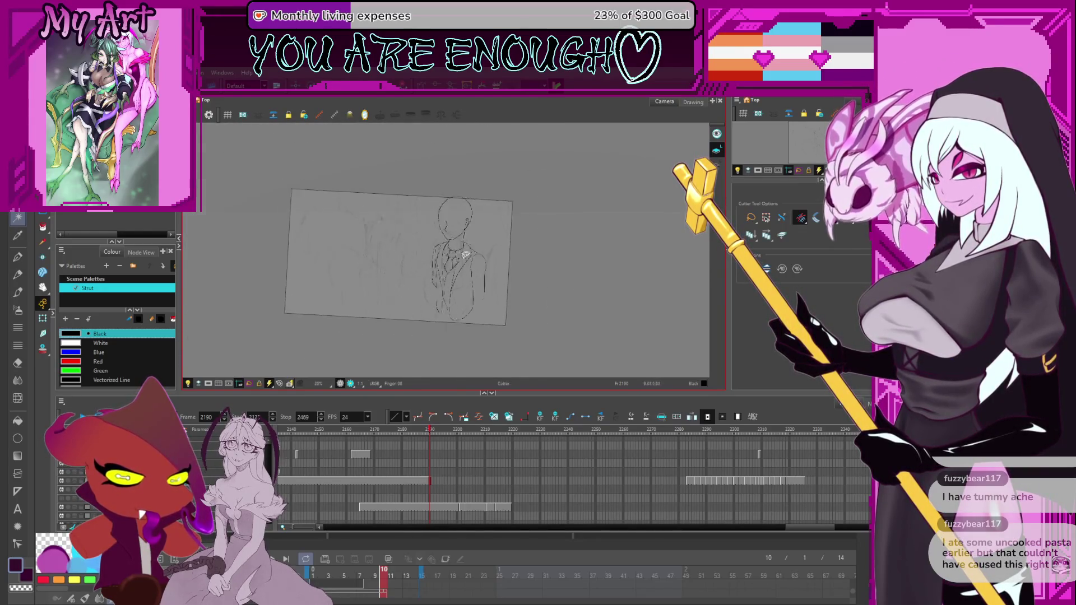
drag(489, 248, 486, 351)
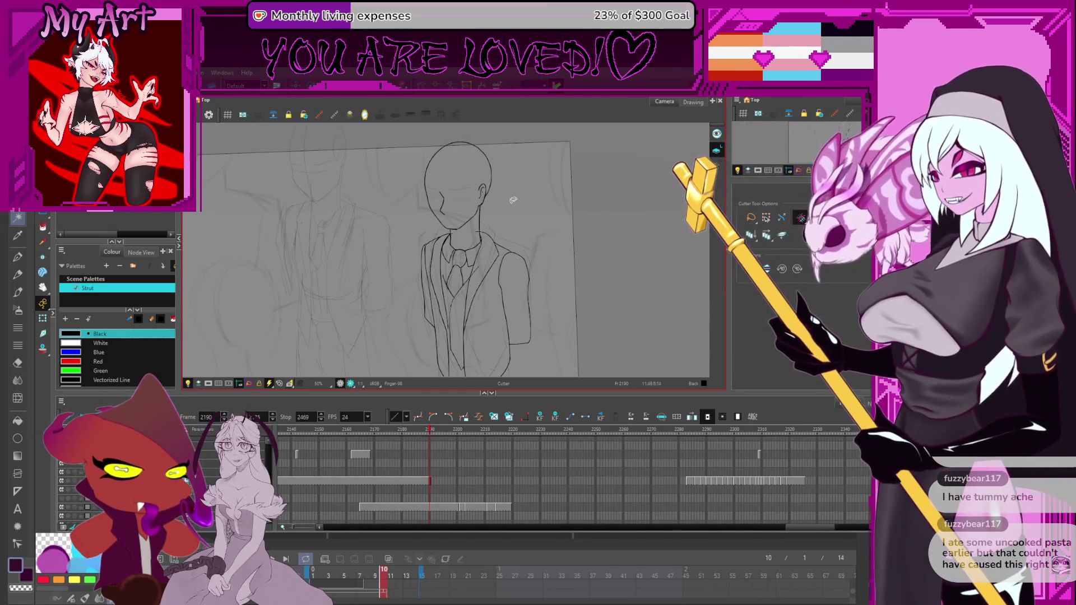
Step: Rotate the view back to level and scroll the timeline toward later frames
scroll(513, 201, left, 3)
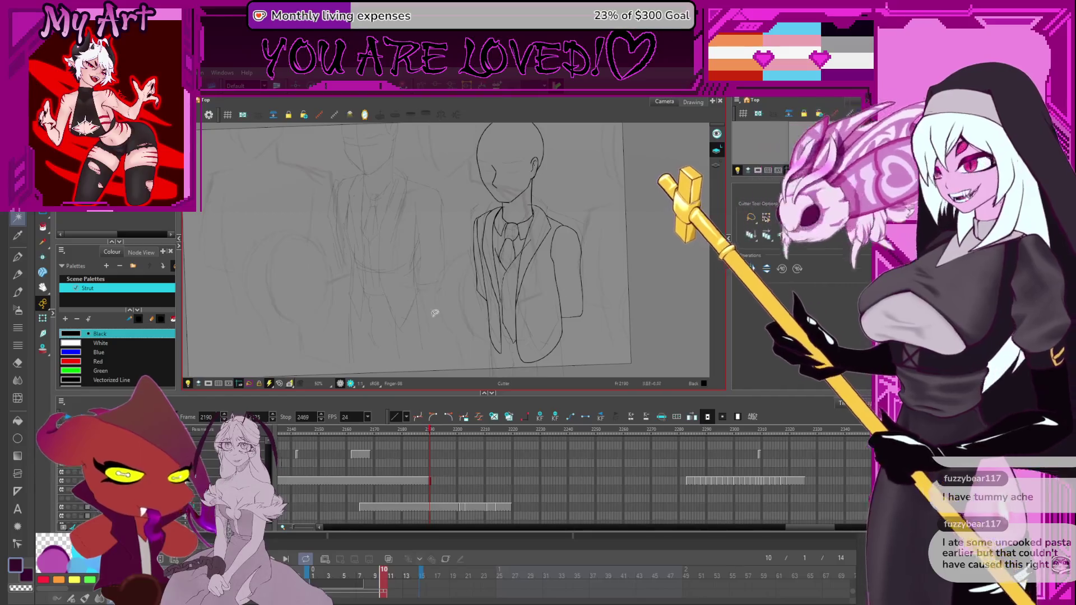
scroll(458, 260, up, 2)
drag(595, 237, 597, 207)
drag(451, 443, 627, 443)
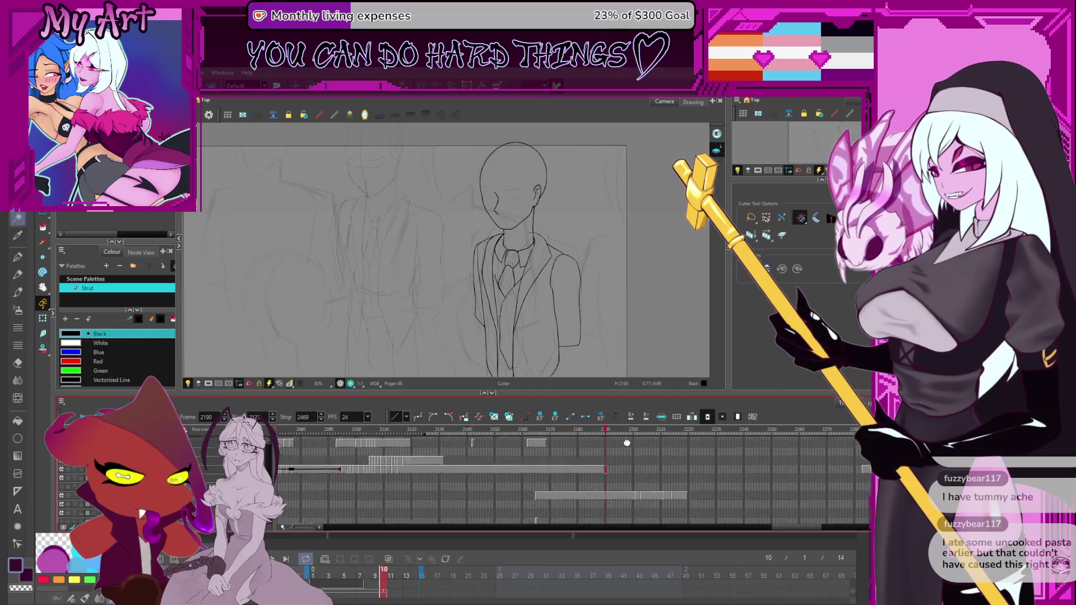
Step: Check frames 2180, 2191 and 2250, then settle on frame 2217's group sketch
click(572, 429)
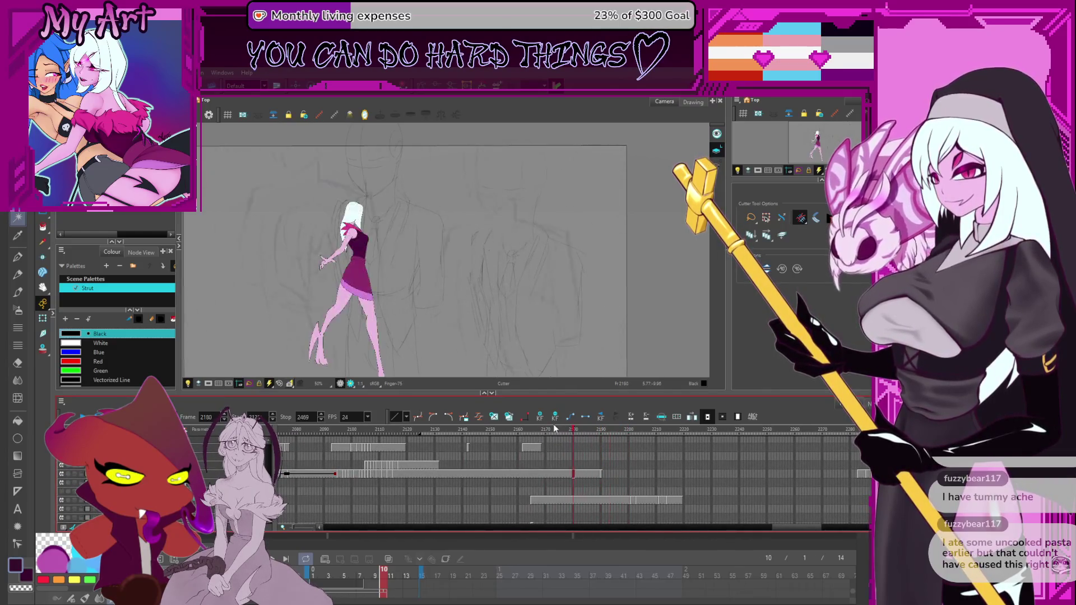
click(602, 438)
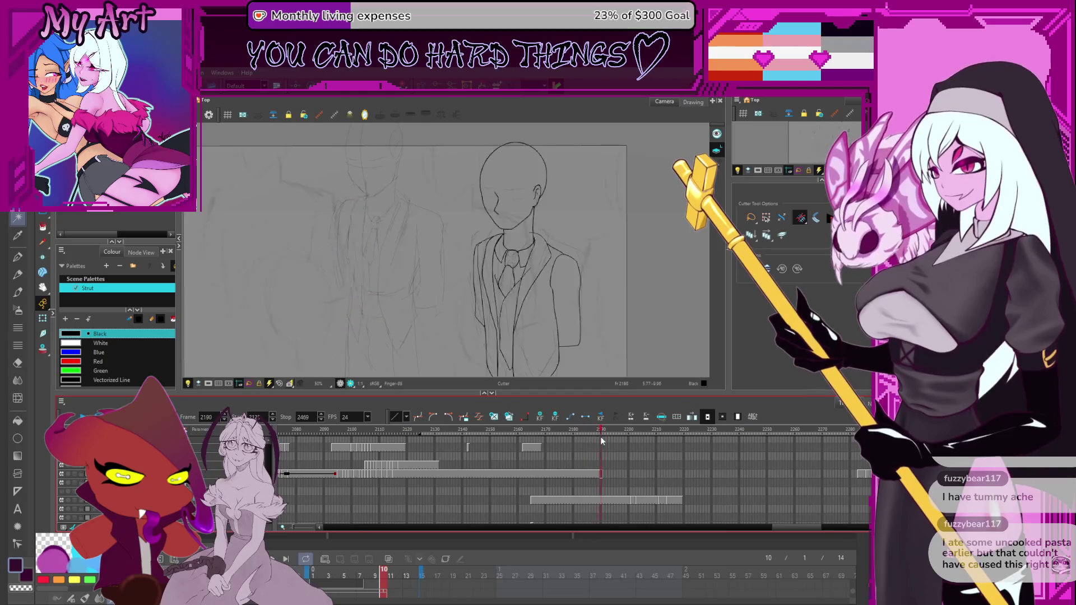
click(767, 467)
click(676, 465)
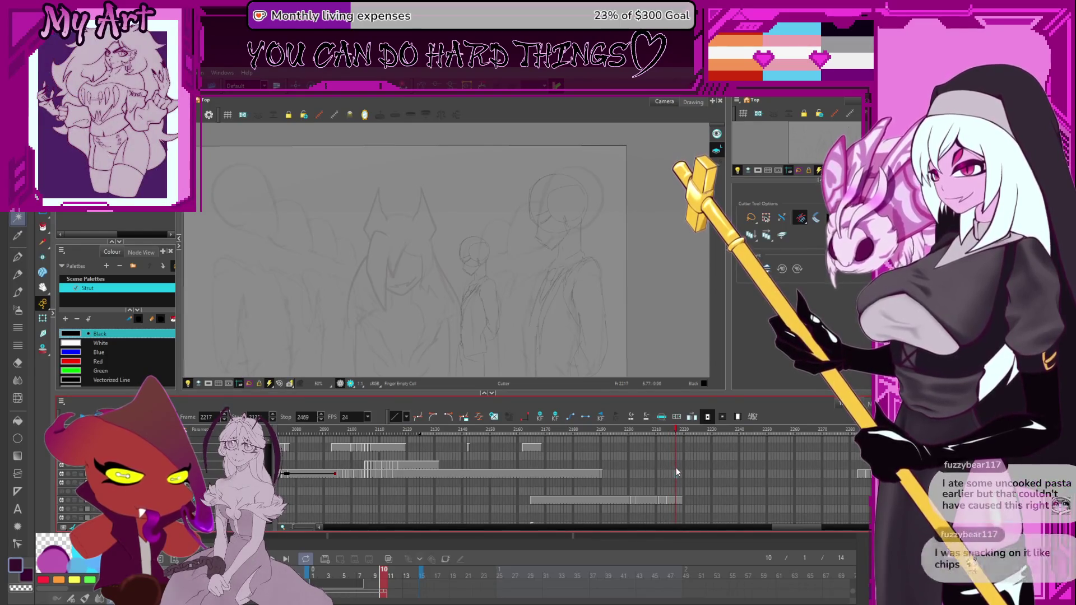
scroll(684, 462, down, 2)
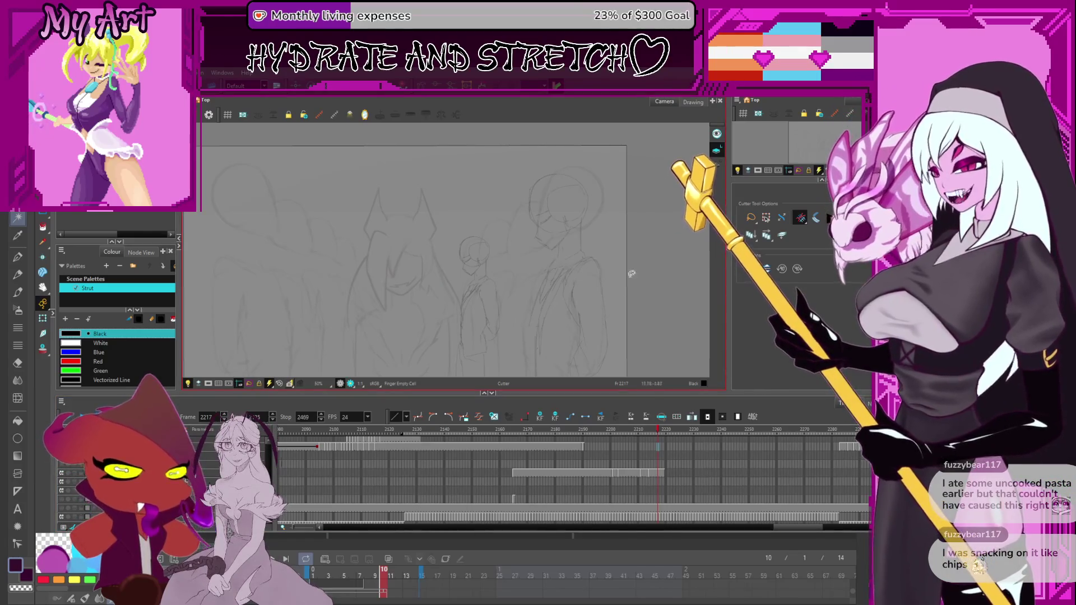
scroll(466, 248, down, 1)
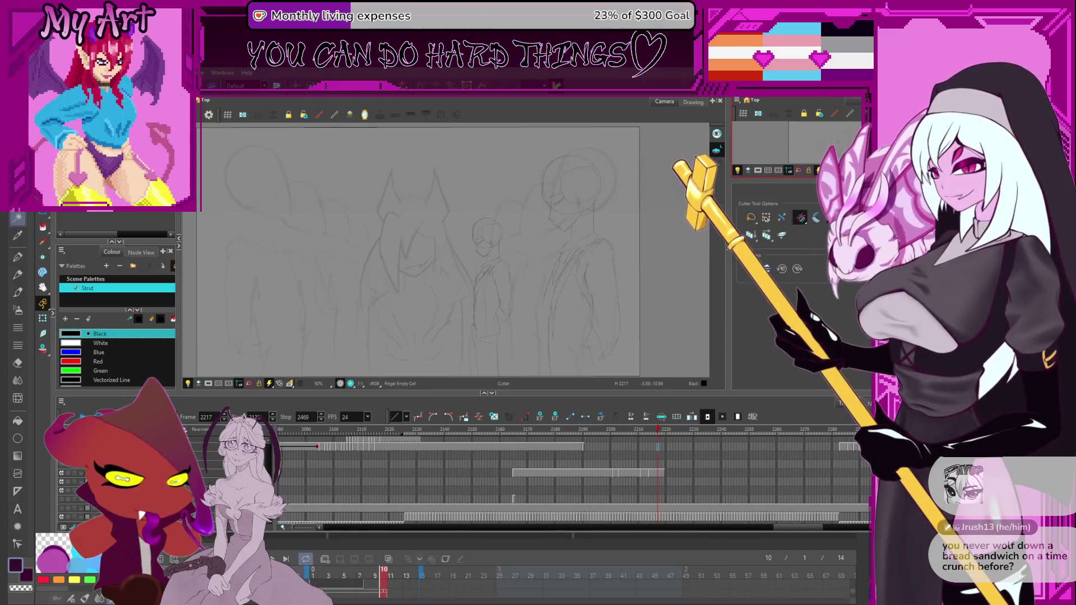
Step: Switch to the Clip Studio Paint window holding the finished artworks
key(alt+Tab)
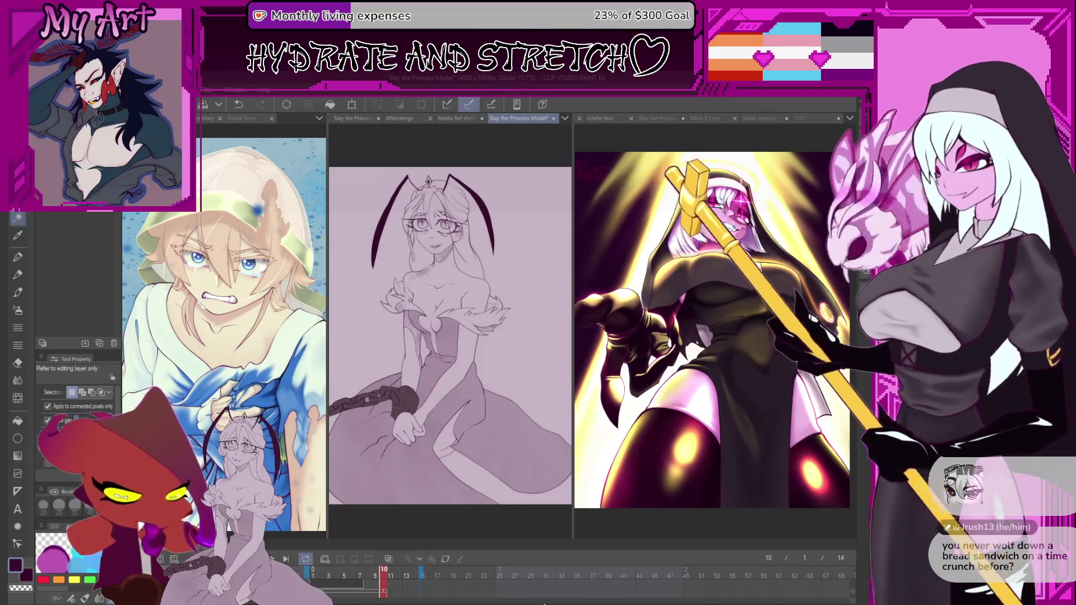
Step: Return to the Harmony animation project from the taskbar
click(594, 560)
Step: Scrub the timeline back from frame 2175 to around frame 2132
click(542, 433)
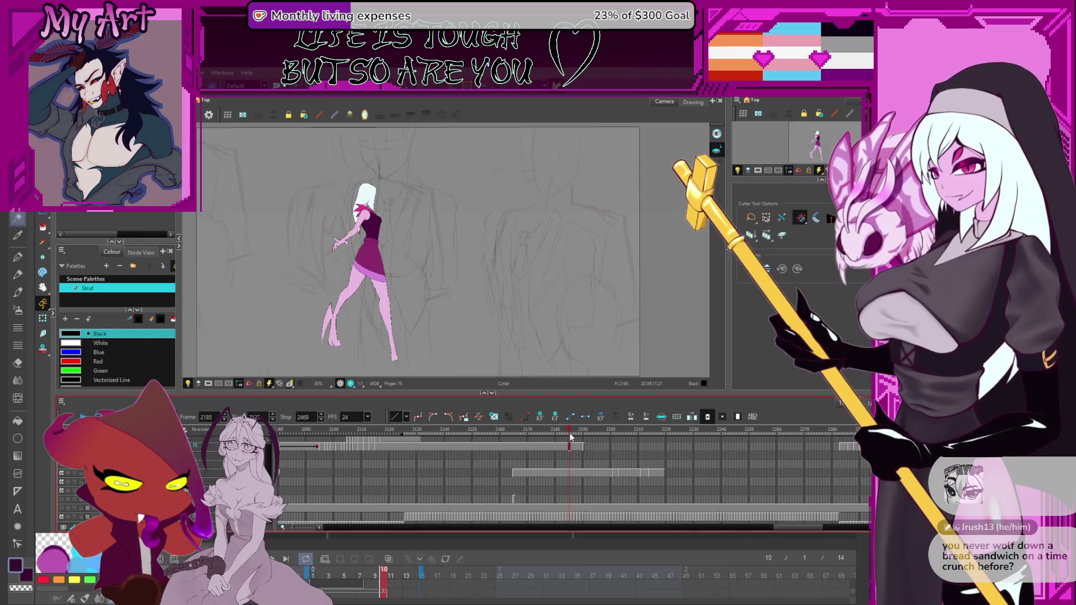
drag(542, 432, 389, 432)
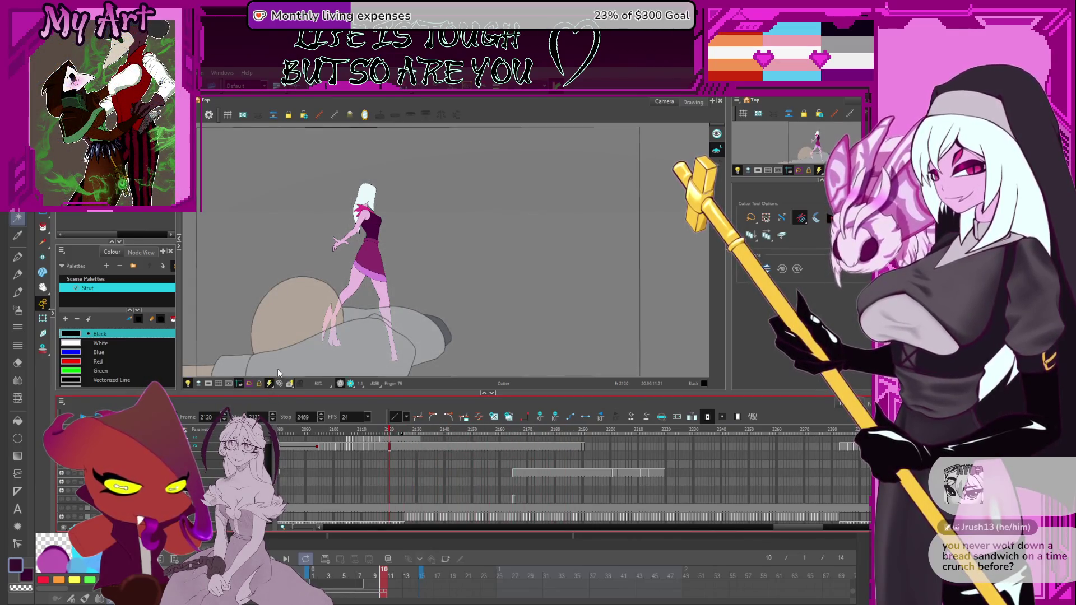
scroll(462, 463, up, 3)
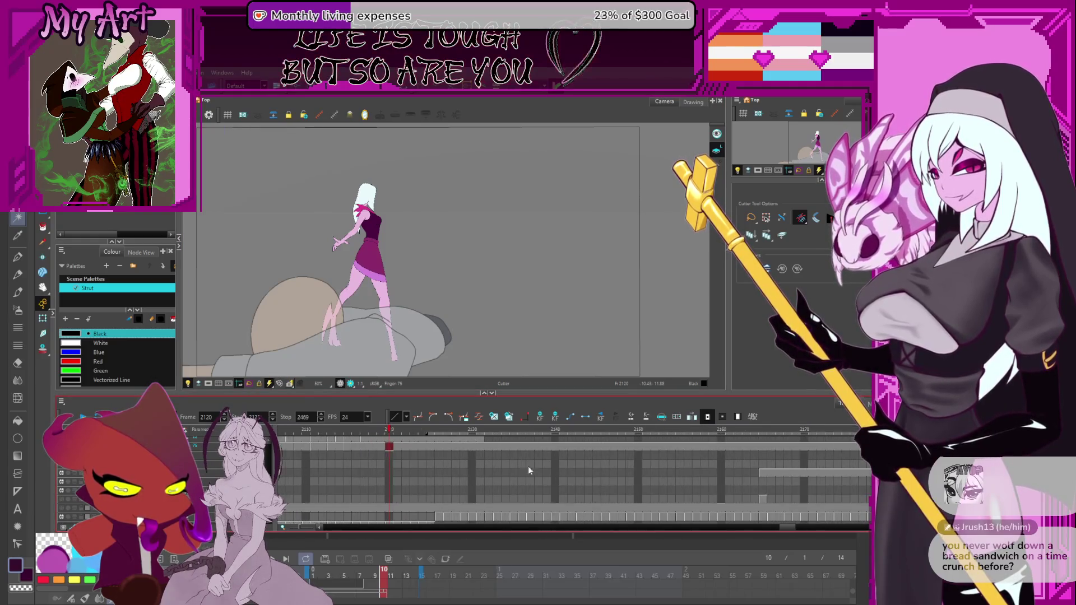
click(552, 445)
drag(495, 437, 486, 436)
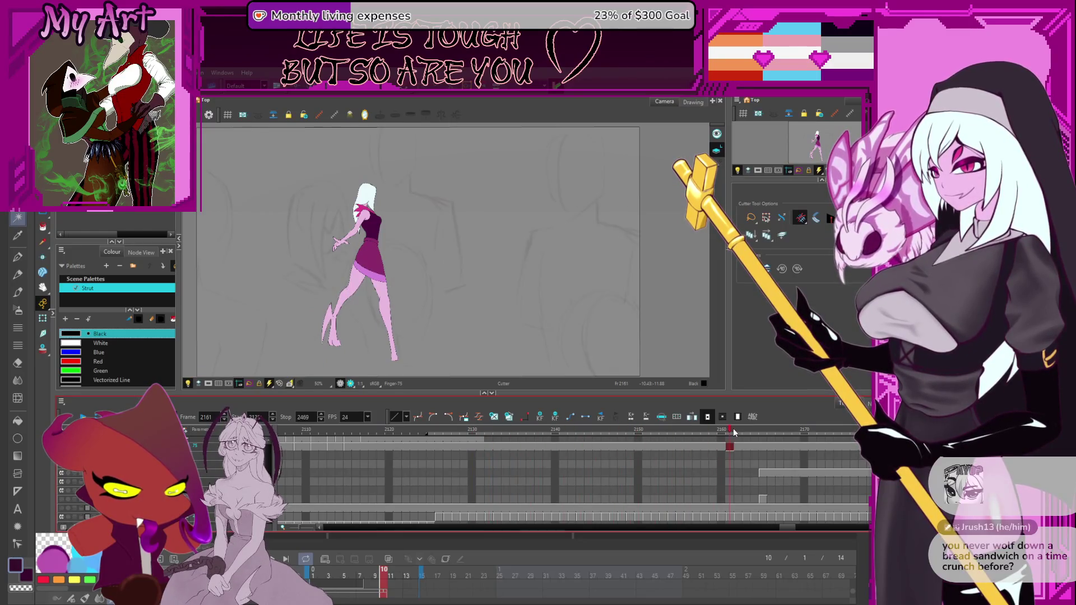
scroll(560, 477, right, 5)
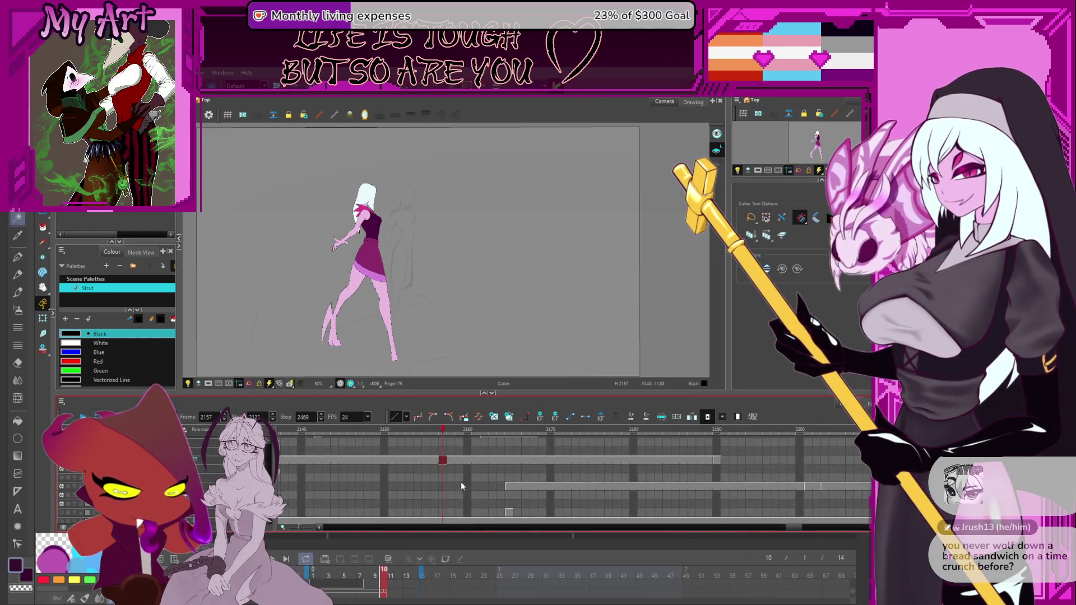
Step: Delete the drawing cells from frame 2159 through 2190, then return to frame 2190
click(451, 462)
click(459, 461)
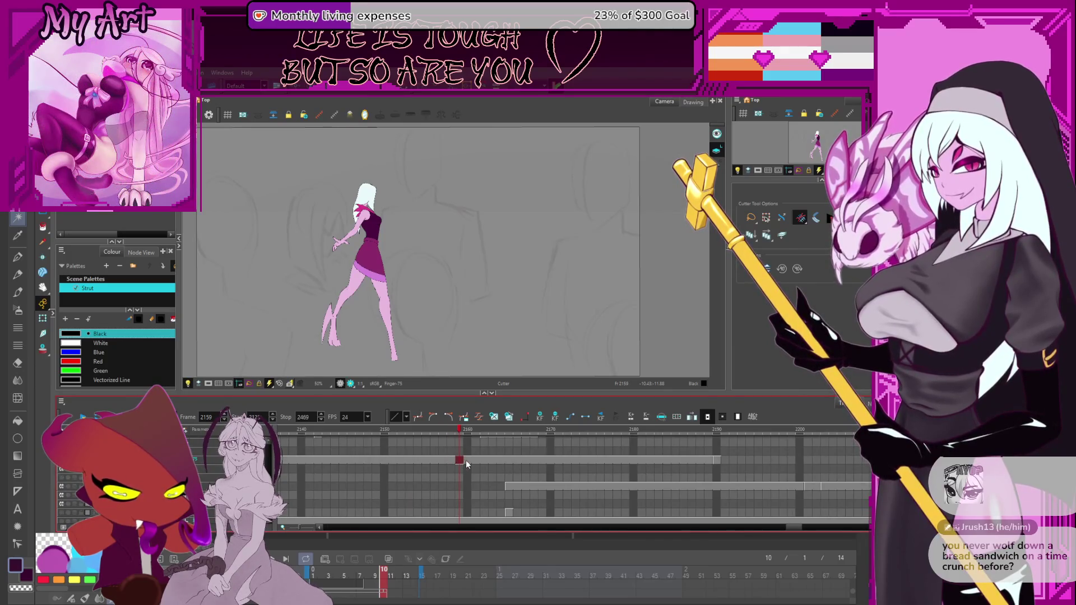
shift+click(709, 461)
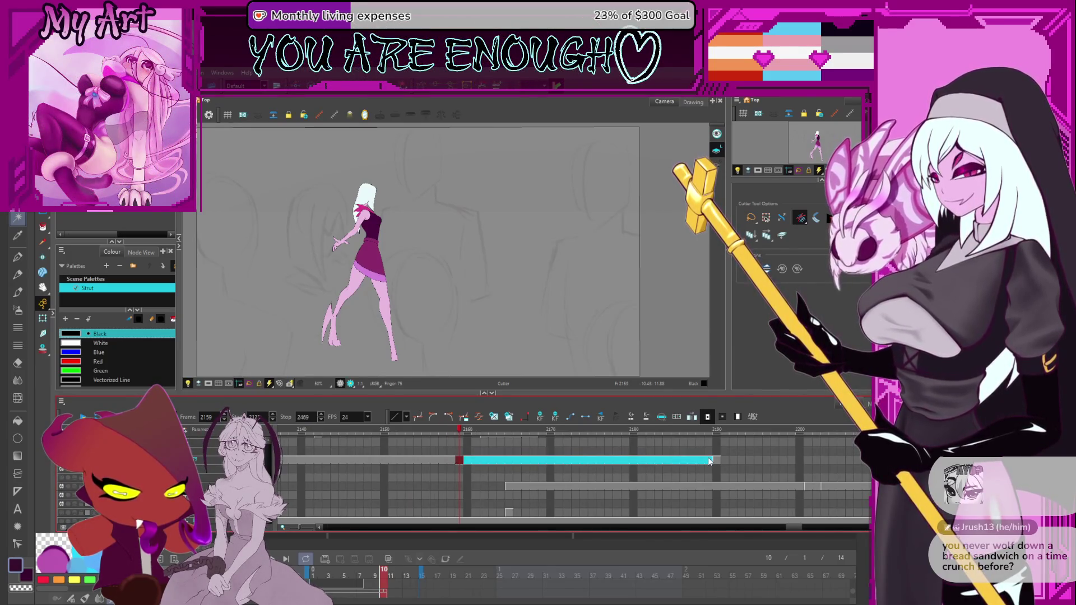
key(Delete)
click(710, 460)
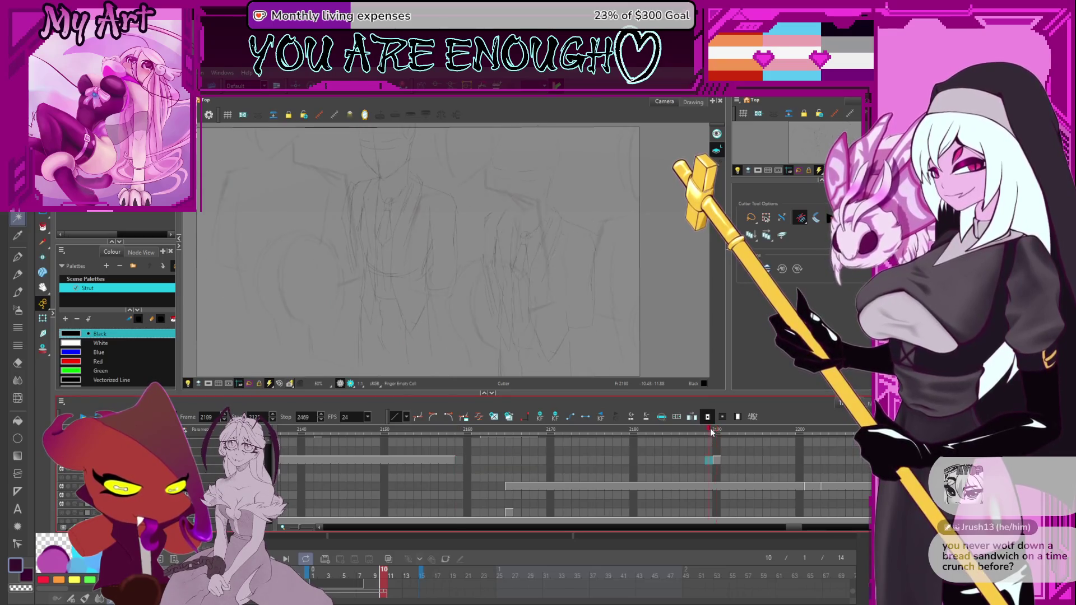
click(699, 448)
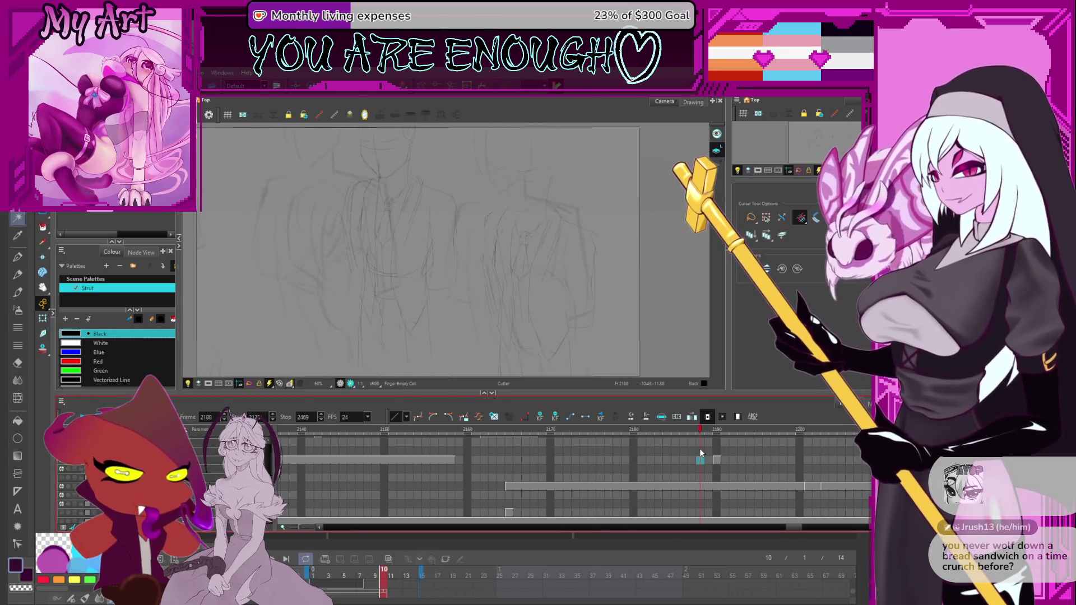
click(710, 460)
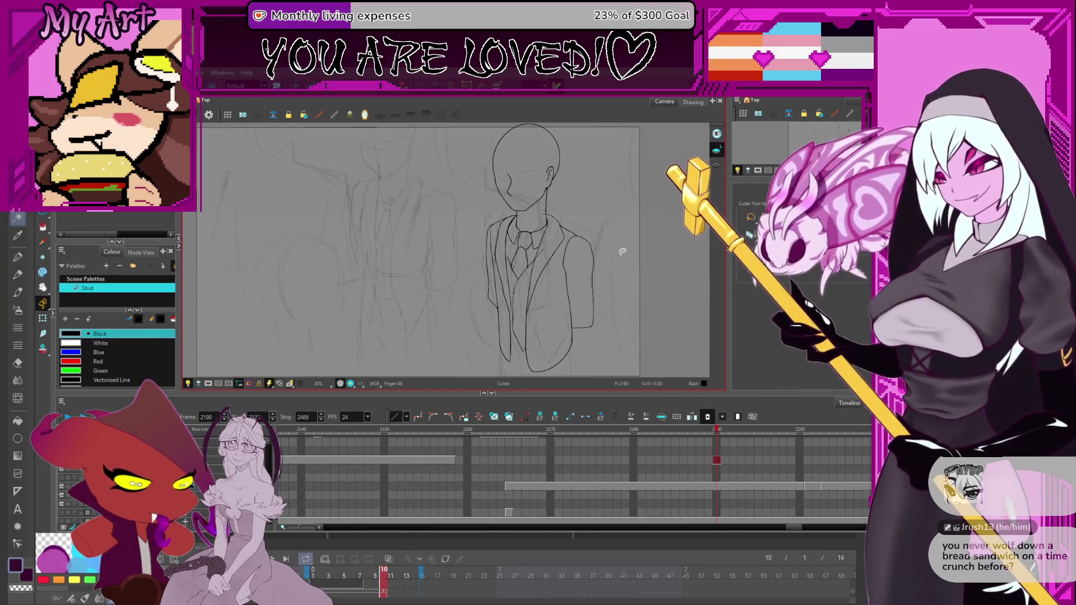
Step: Trace the head, jacket, lapels and tie in black brush strokes over the sketch at frame 2190
click(761, 327)
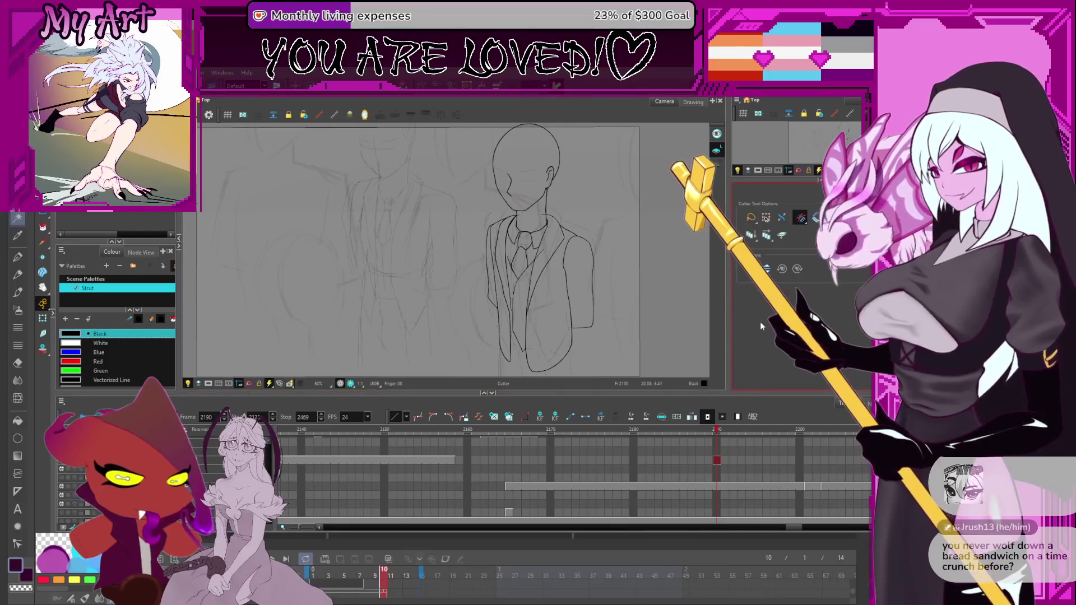
Step: Zoom in on the tie and drag the lapel stroke's top point up to the adjacent line
drag(544, 285, 568, 292)
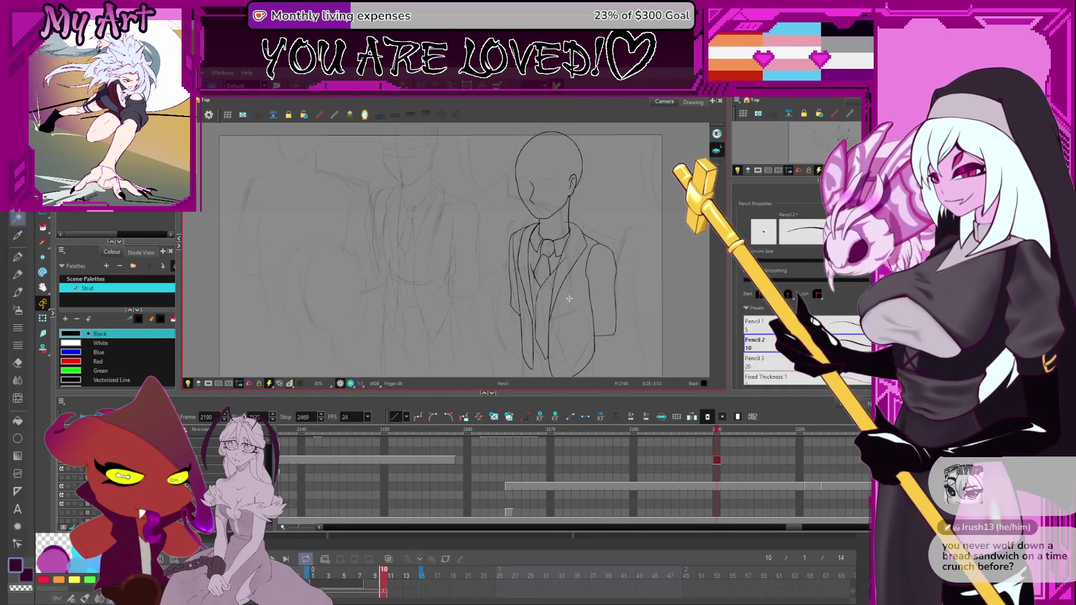
key(alt+t)
scroll(569, 299, up, 5)
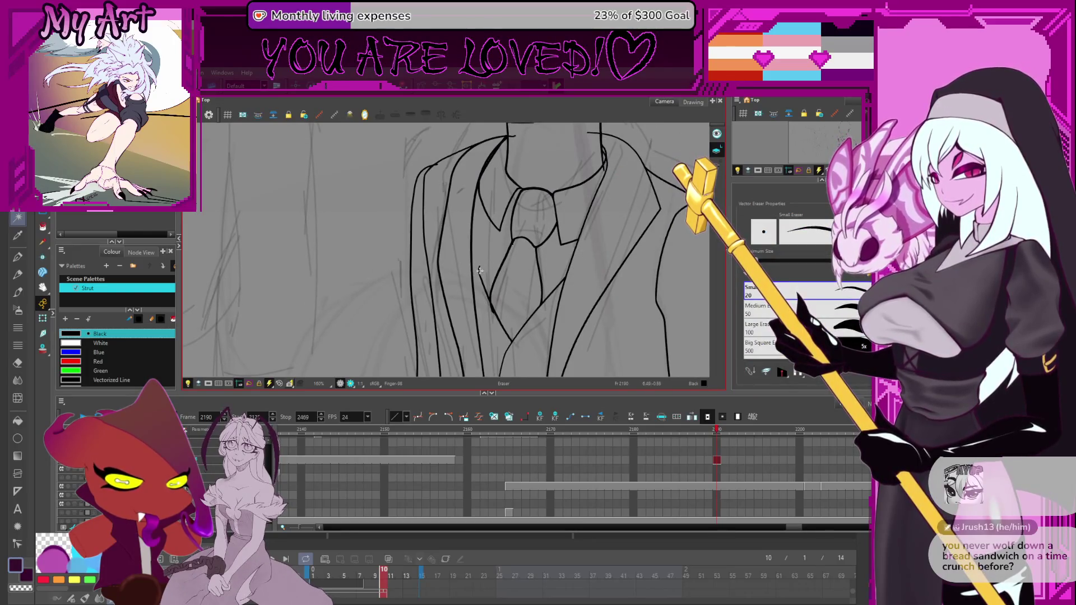
key(2)
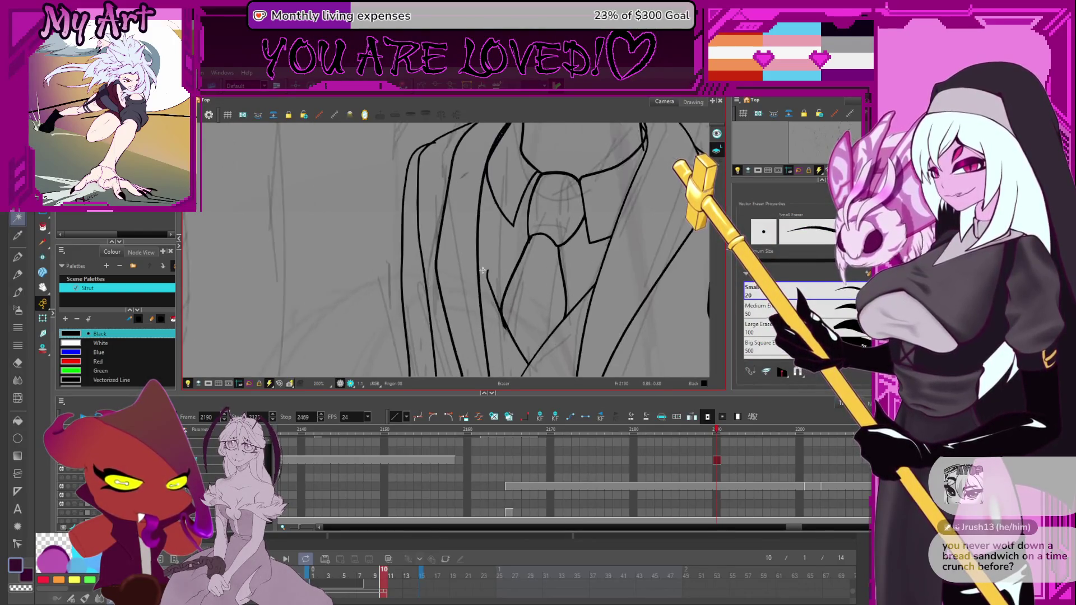
key(2)
key(alt+q)
click(485, 266)
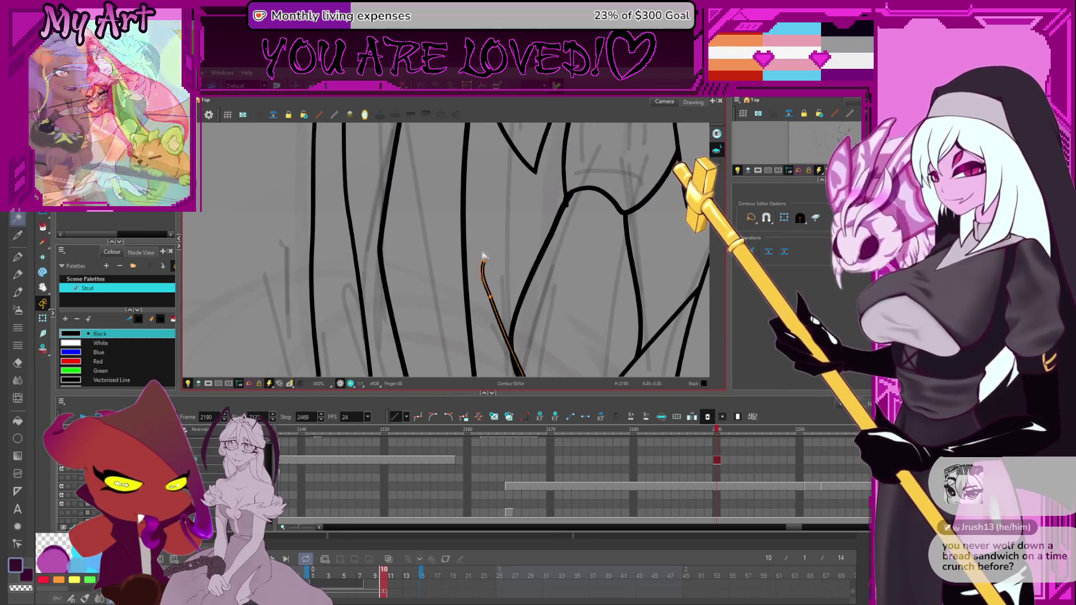
drag(463, 189, 464, 196)
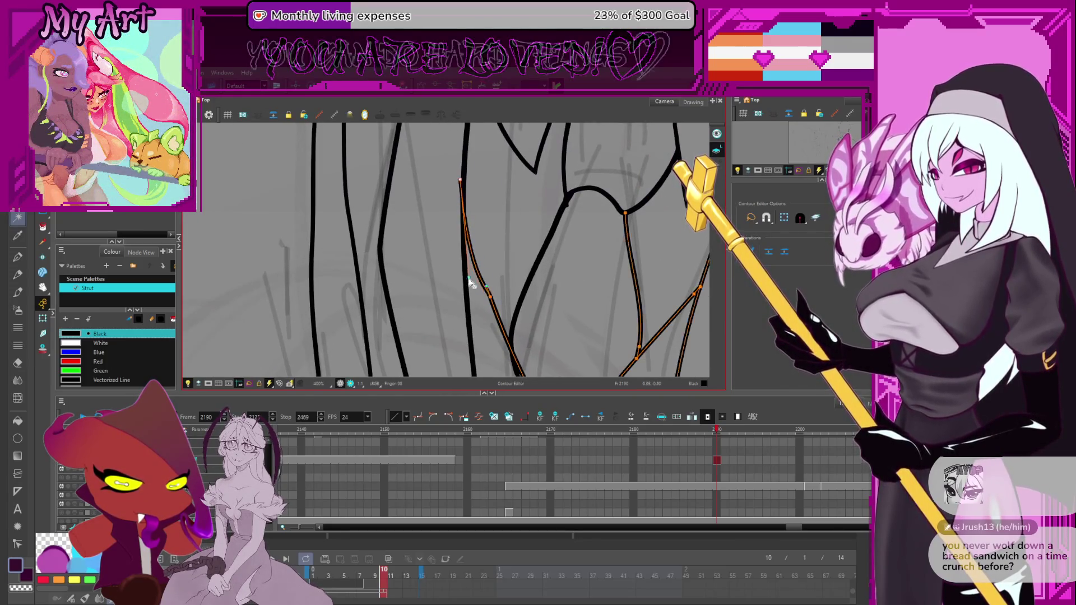
drag(468, 247, 464, 286)
Step: Pan down along the jacket to review the remaining lines
key(Escape)
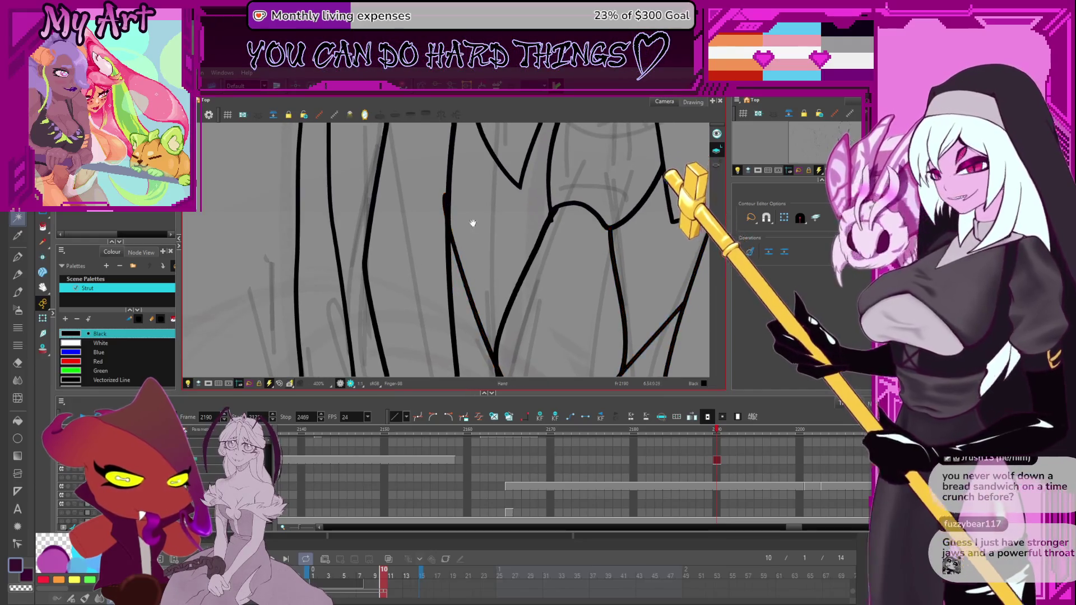
drag(543, 278, 552, 240)
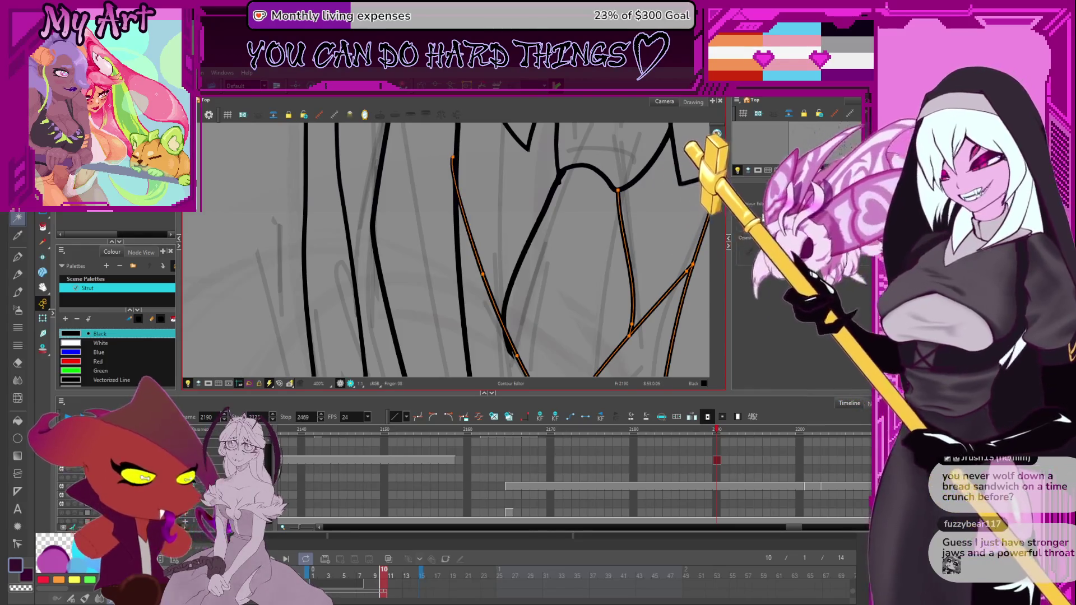
key(Escape)
drag(510, 153, 530, 221)
key(alt+t)
scroll(496, 224, down, 2)
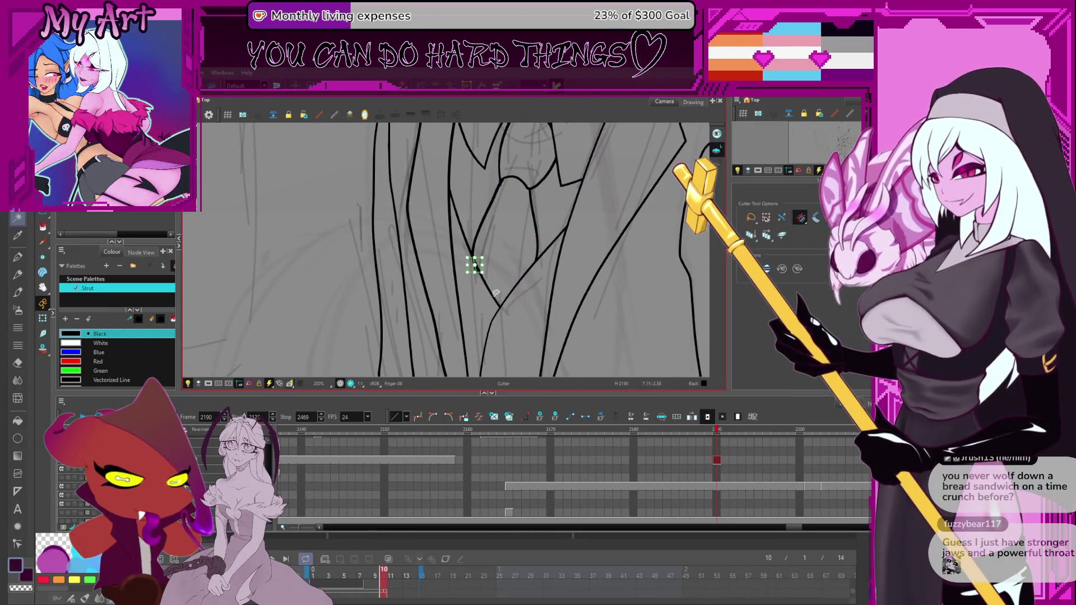
scroll(507, 325, down, 3)
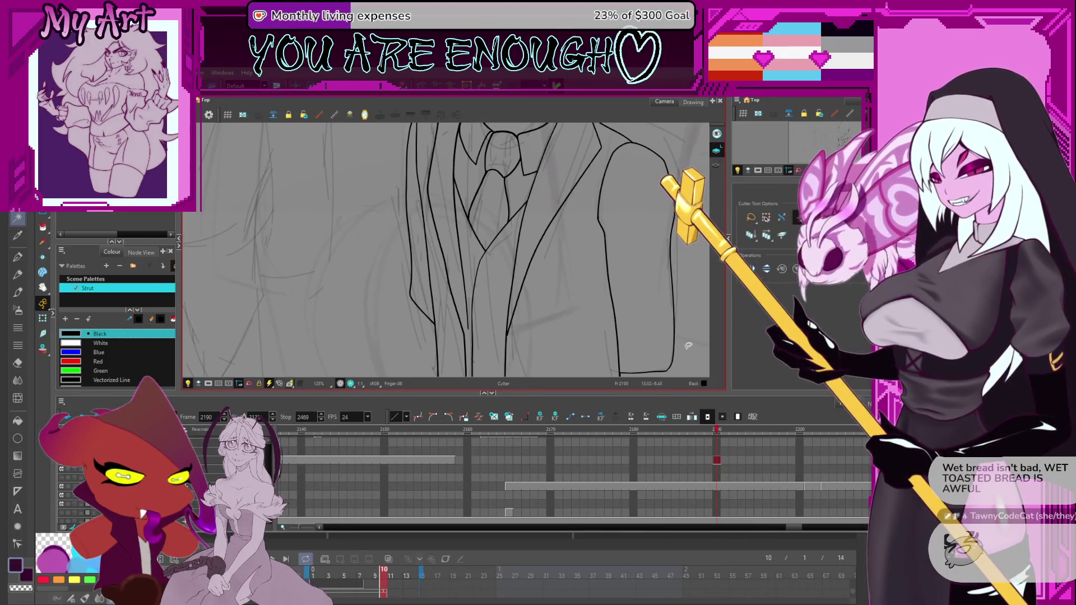
Step: Lasso the two long lapel strokes on the jacket front with the Cutter
drag(505, 252, 644, 319)
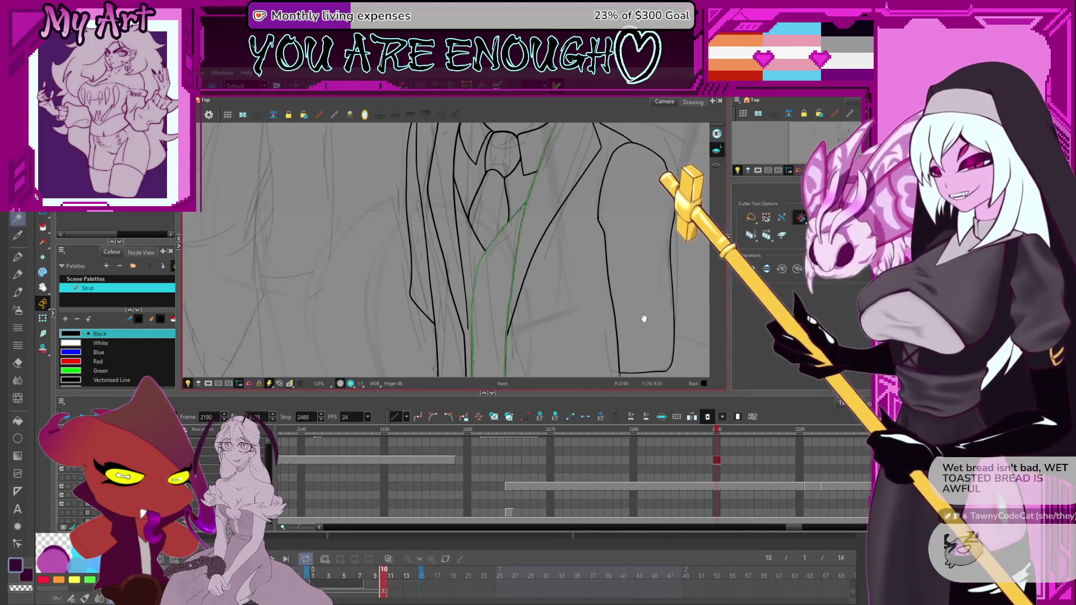
Step: Recentre the figure and remove the stray stroke on the lower jacket front
scroll(644, 318, down, 3)
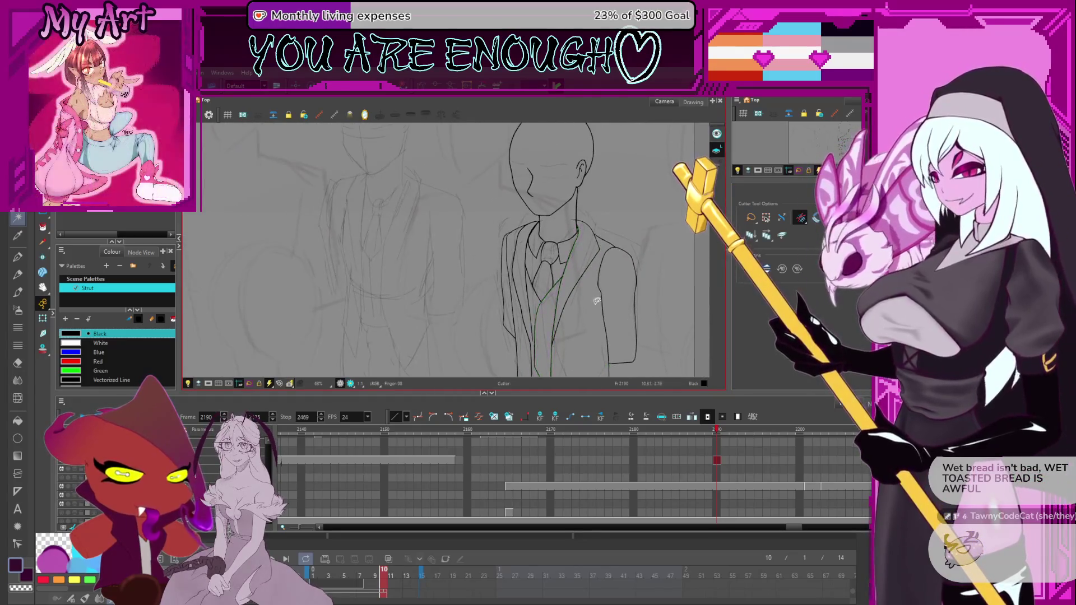
drag(597, 301, 600, 285)
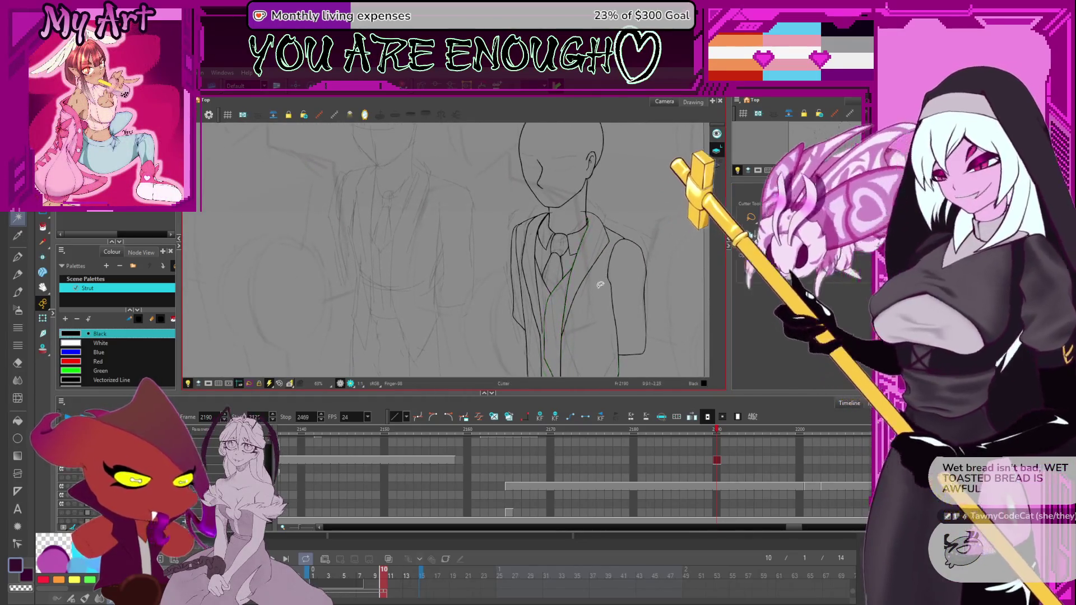
key(space)
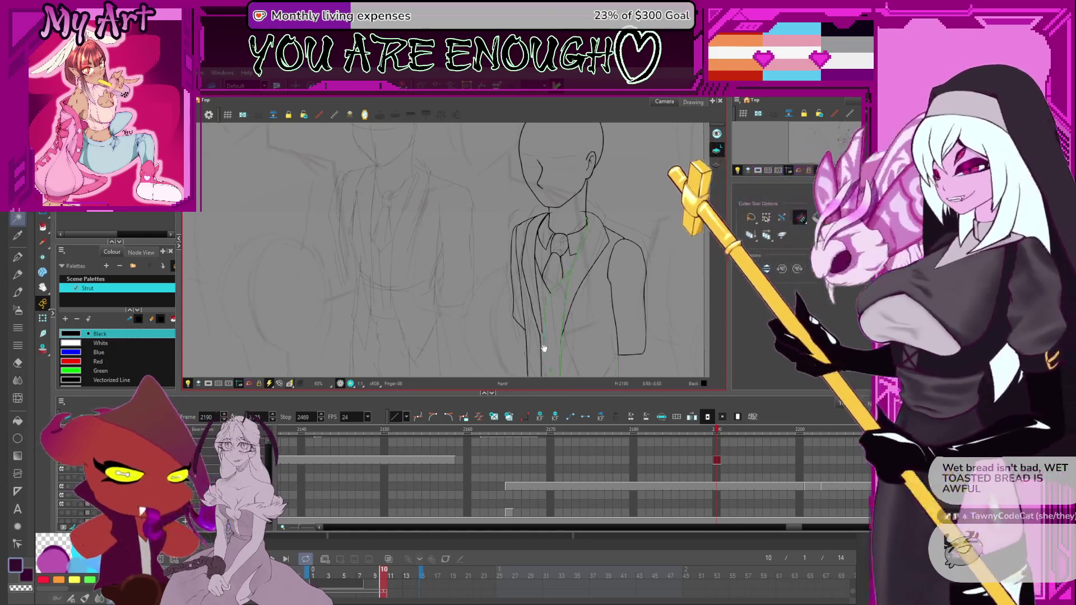
drag(582, 337, 544, 305)
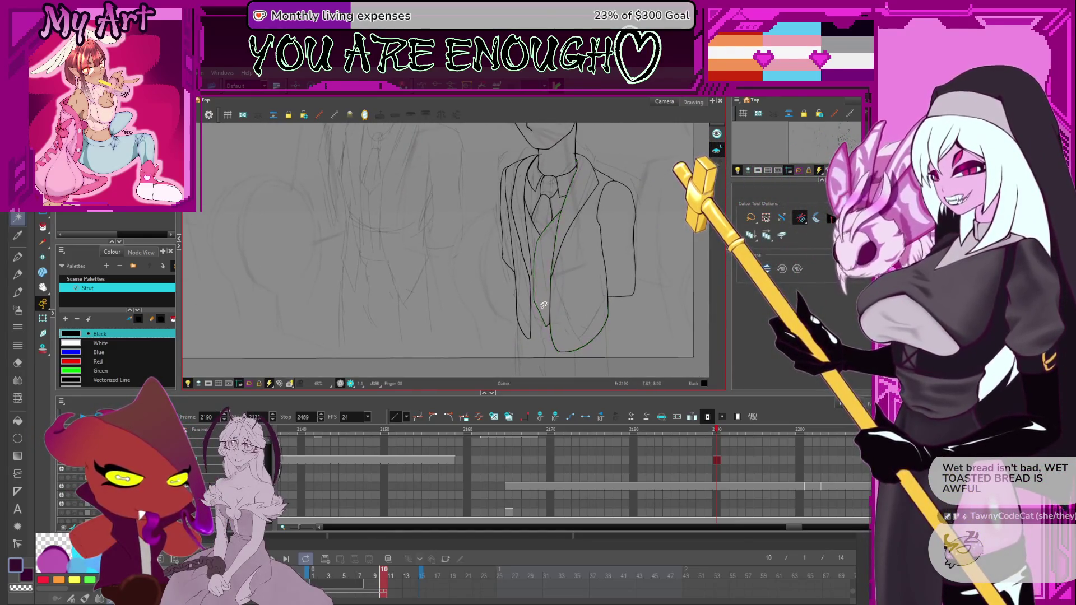
scroll(544, 306, up, 2)
key(alt+/)
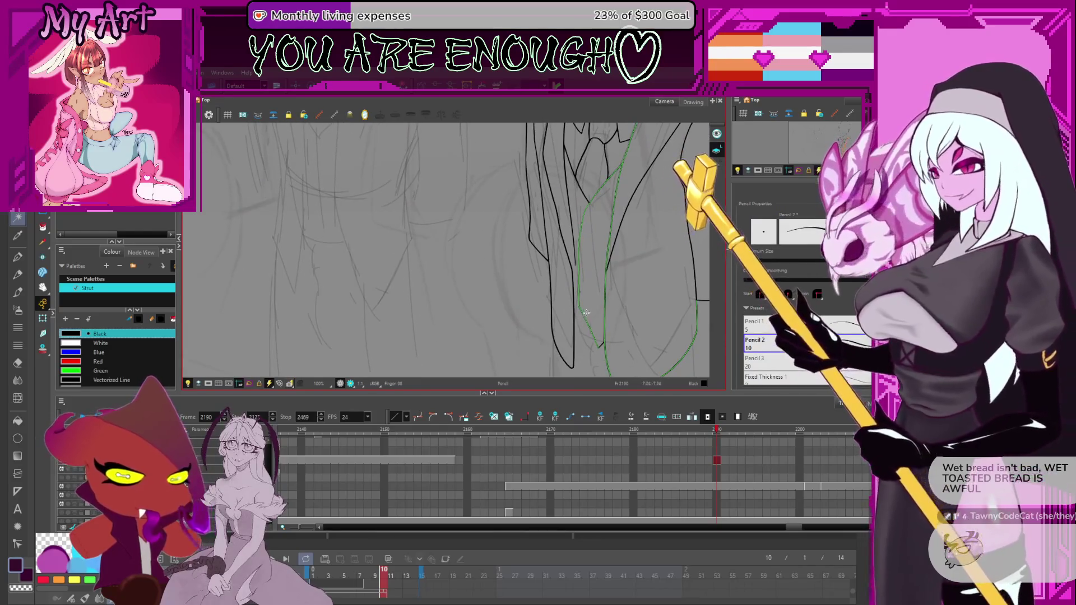
key(ctrl+z)
key(alt+t)
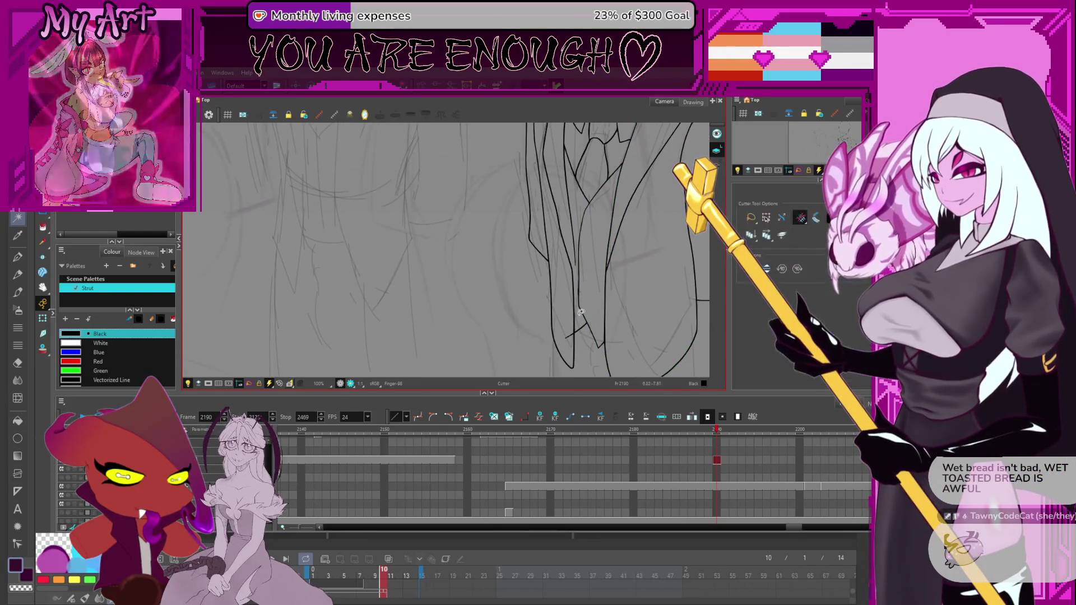
Step: Rotate the view onto the jacket hem, try a vertical line below it, and undo it
scroll(589, 300, down, 1)
drag(569, 281, 560, 250)
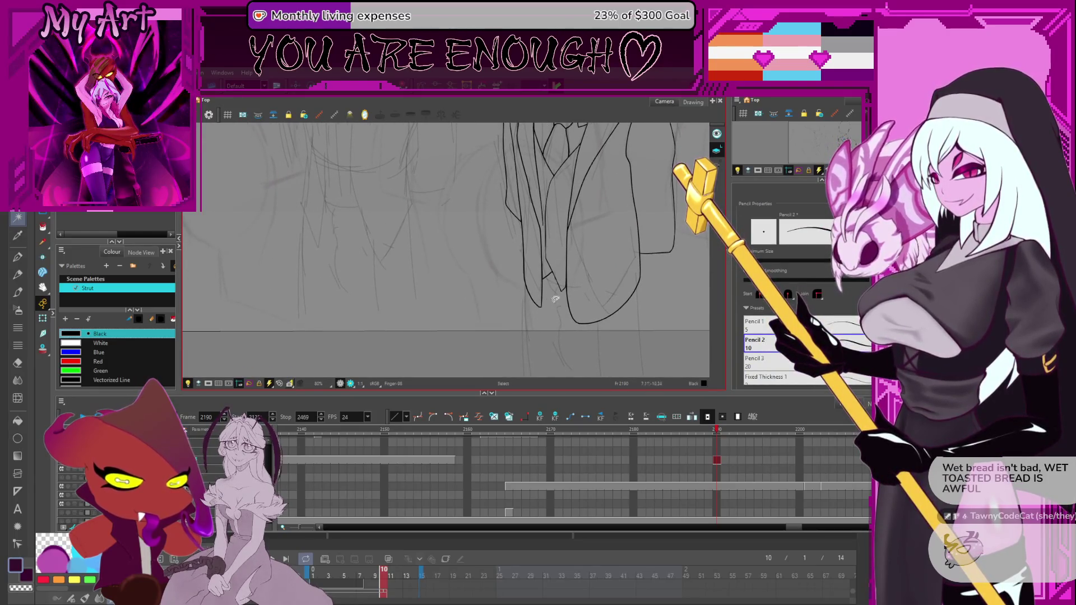
mouse_move(555, 314)
mouse_down()
mouse_move(511, 243)
mouse_move(523, 280)
mouse_up()
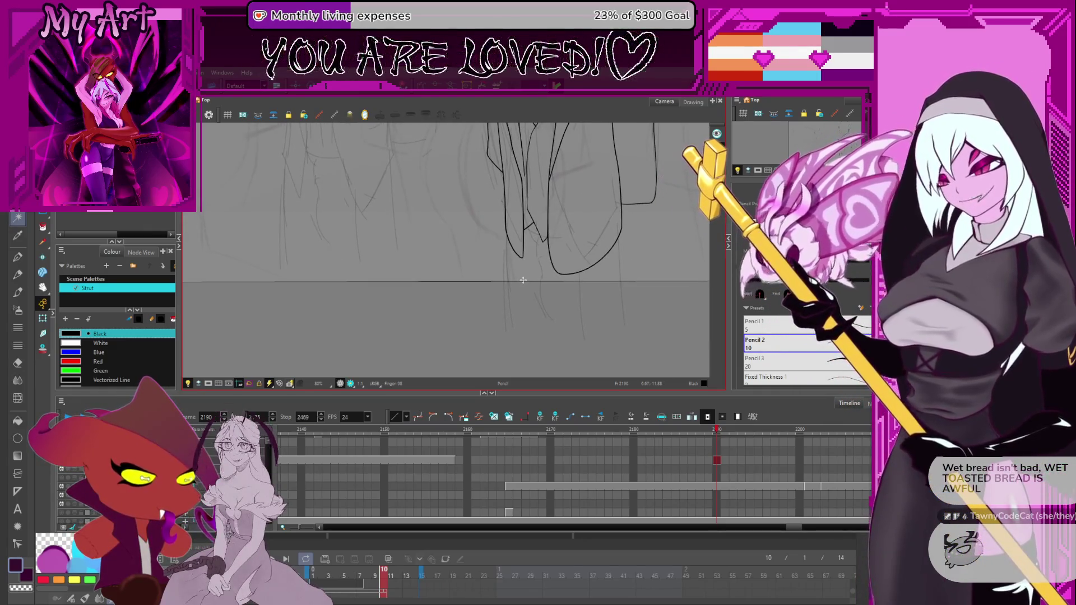
mouse_move(523, 325)
mouse_down()
mouse_move(496, 317)
mouse_move(526, 319)
mouse_up()
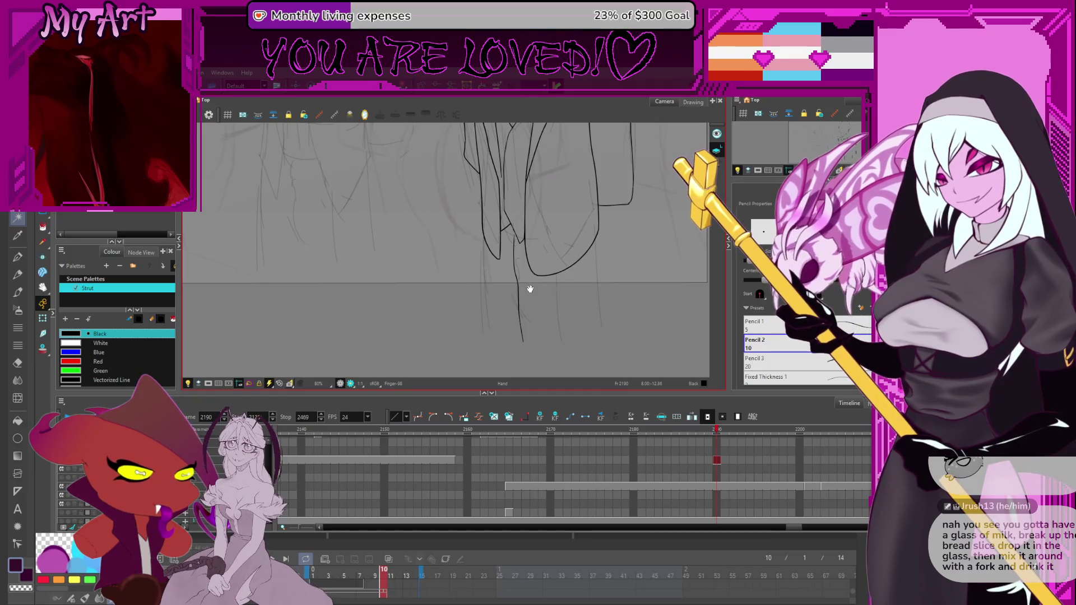
mouse_move(530, 286)
mouse_down()
mouse_move(599, 264)
mouse_move(540, 297)
mouse_move(491, 224)
mouse_up()
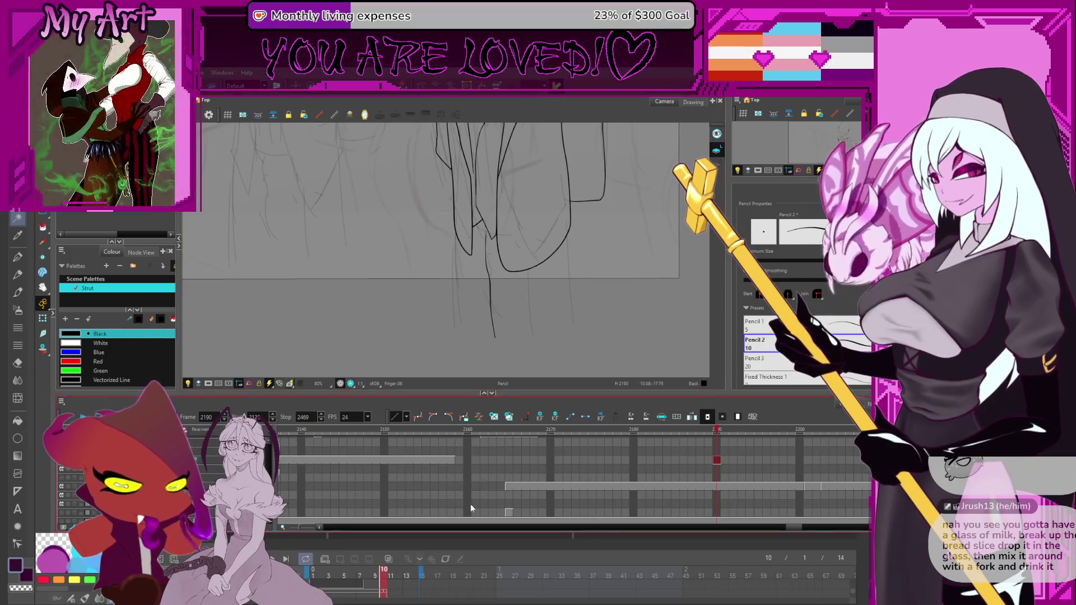
mouse_move(525, 193)
mouse_down()
mouse_move(527, 289)
mouse_move(485, 268)
mouse_up()
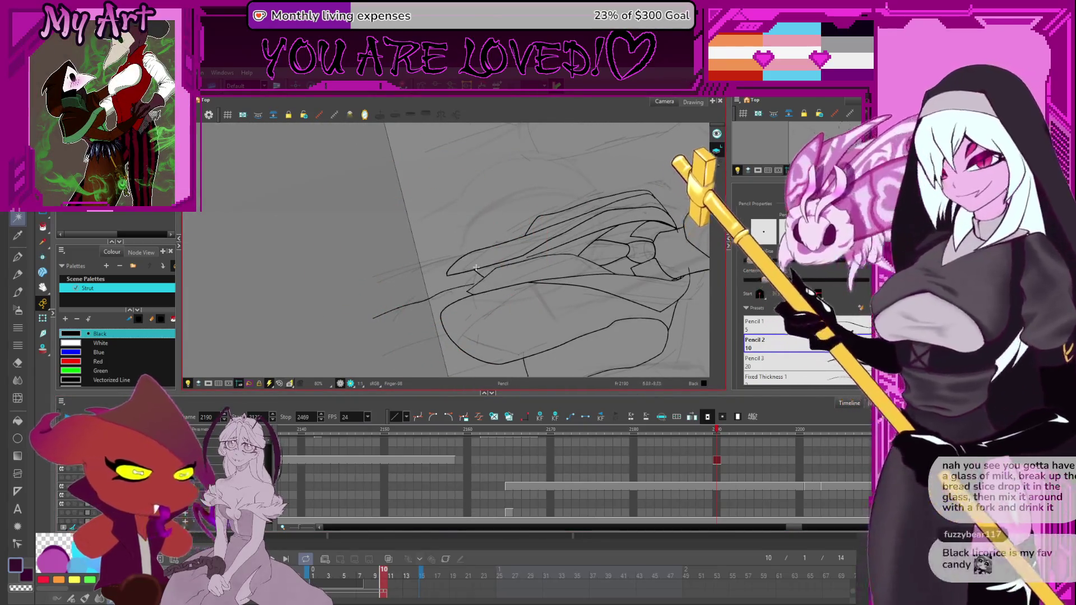
key(2)
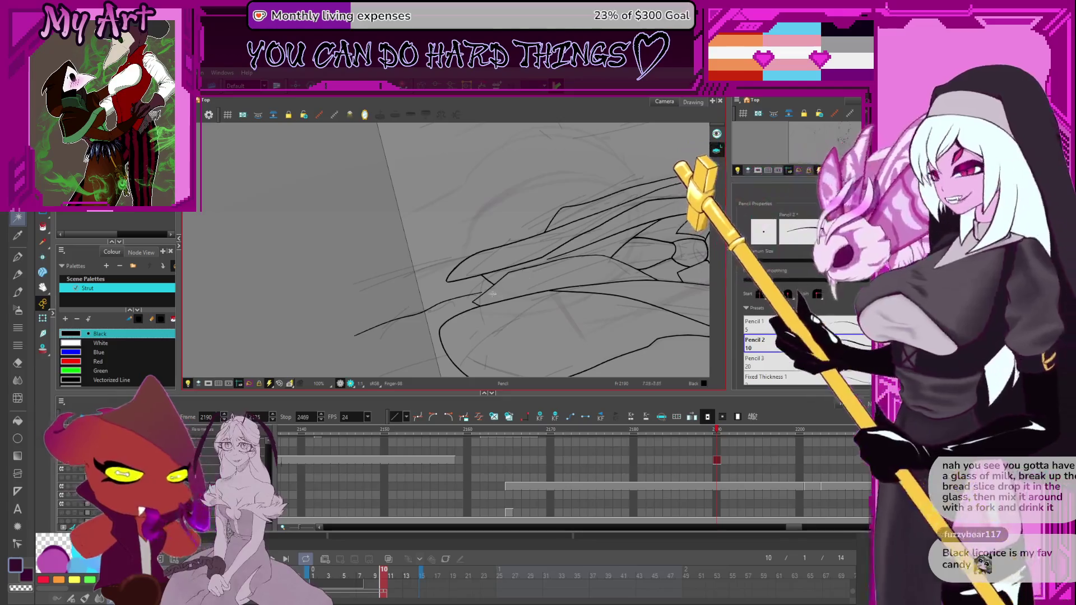
mouse_move(482, 262)
mouse_down()
mouse_move(477, 304)
mouse_move(493, 329)
mouse_up()
key(ctrl+z)
key(ctrl+z)
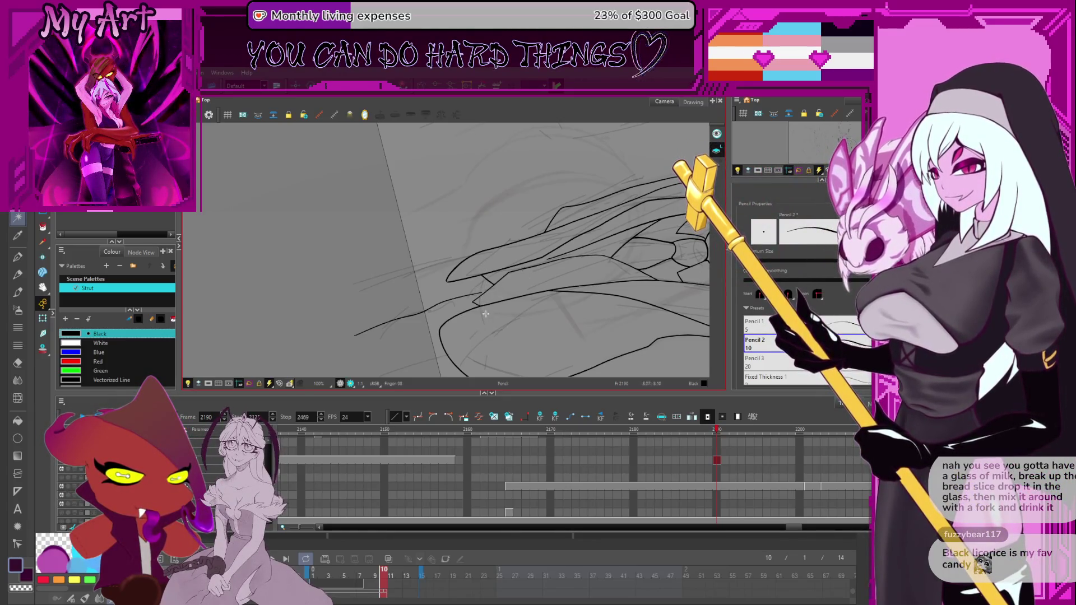
drag(550, 307, 516, 207)
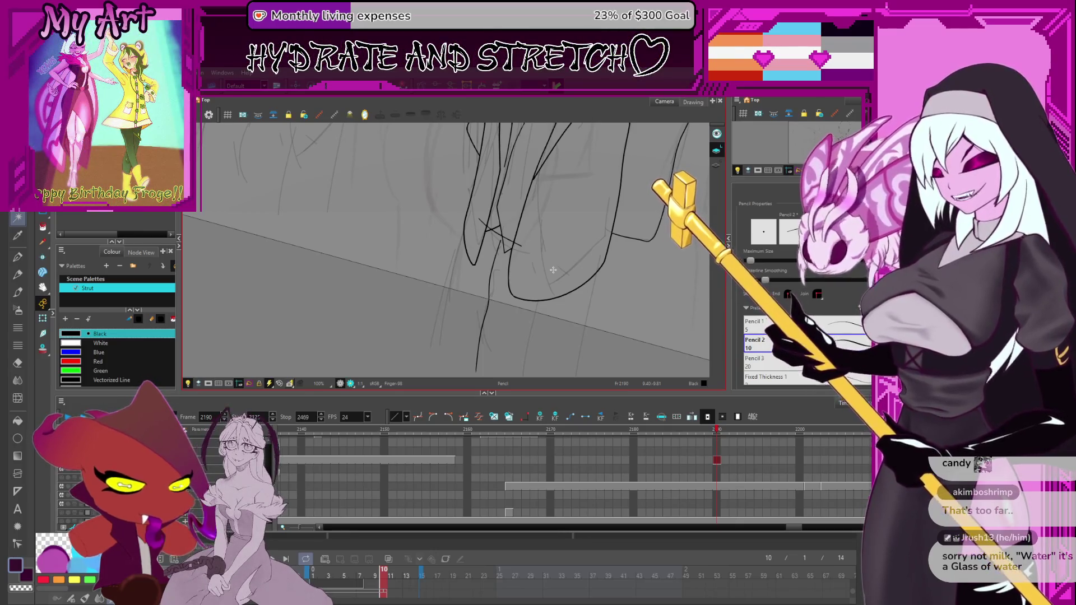
mouse_move(601, 261)
mouse_down()
mouse_move(585, 301)
mouse_move(627, 303)
mouse_up()
key(alt+t)
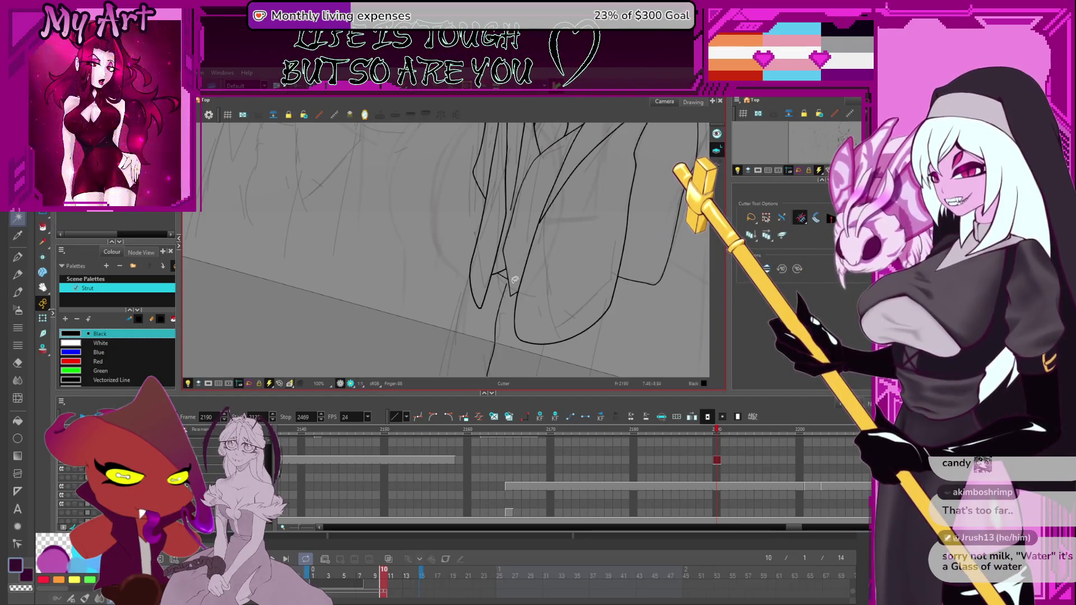
Step: Extend the short line below the jacket upward, then straighten the view and zoom out to 50%
scroll(507, 283, down, 1)
drag(512, 288, 527, 259)
scroll(527, 258, down, 2)
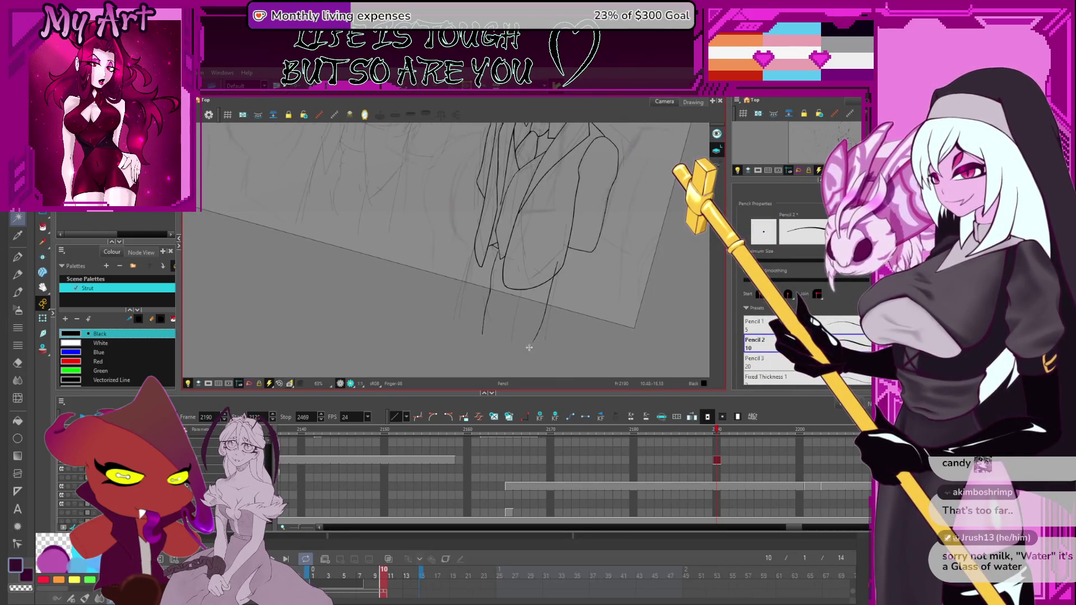
drag(535, 338, 549, 270)
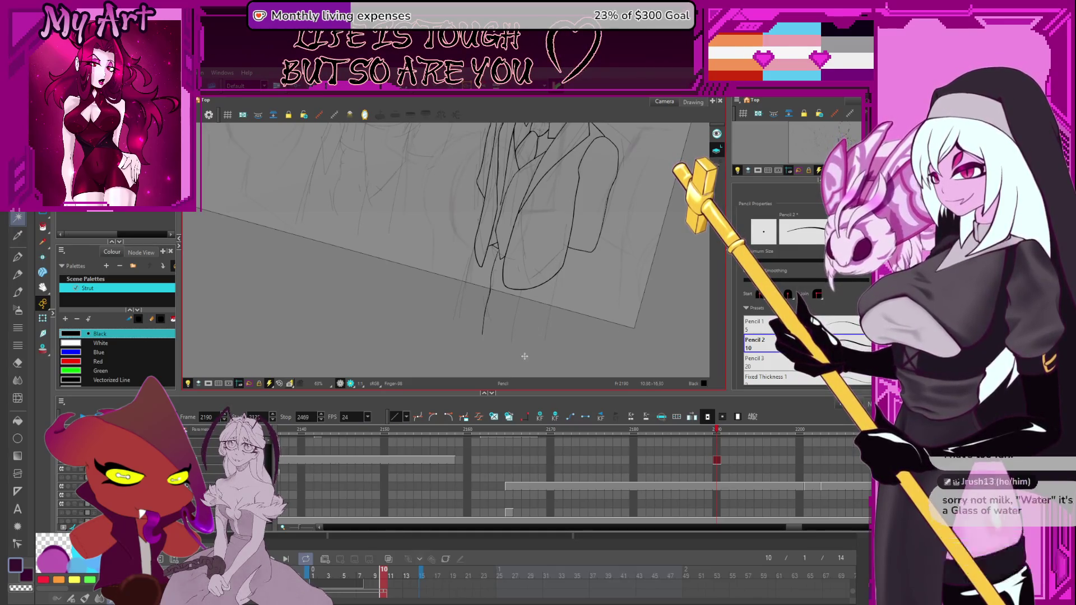
drag(535, 308, 543, 284)
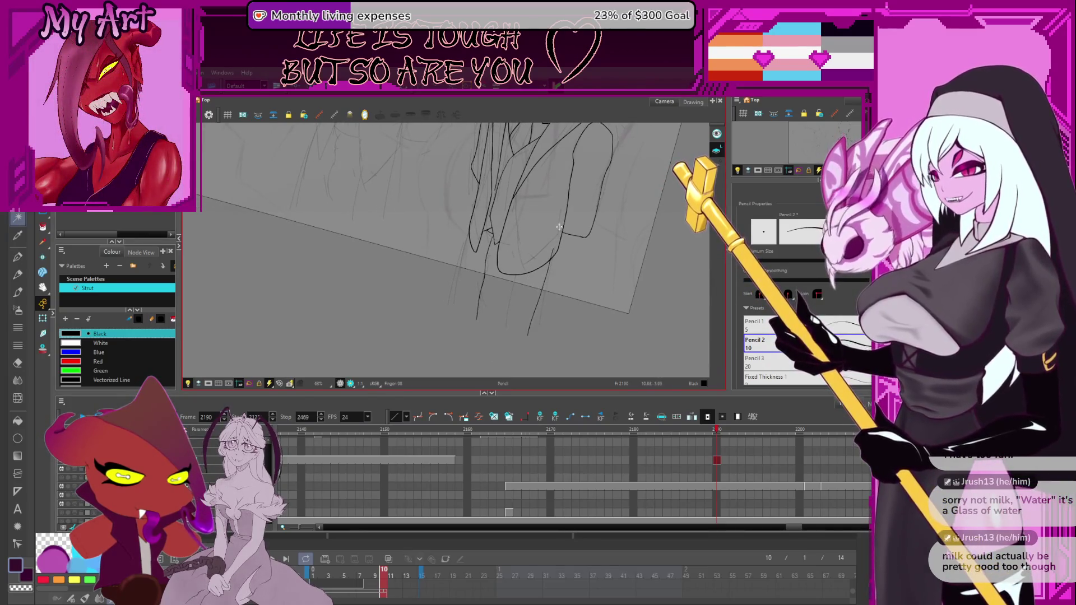
scroll(538, 293, up, 2)
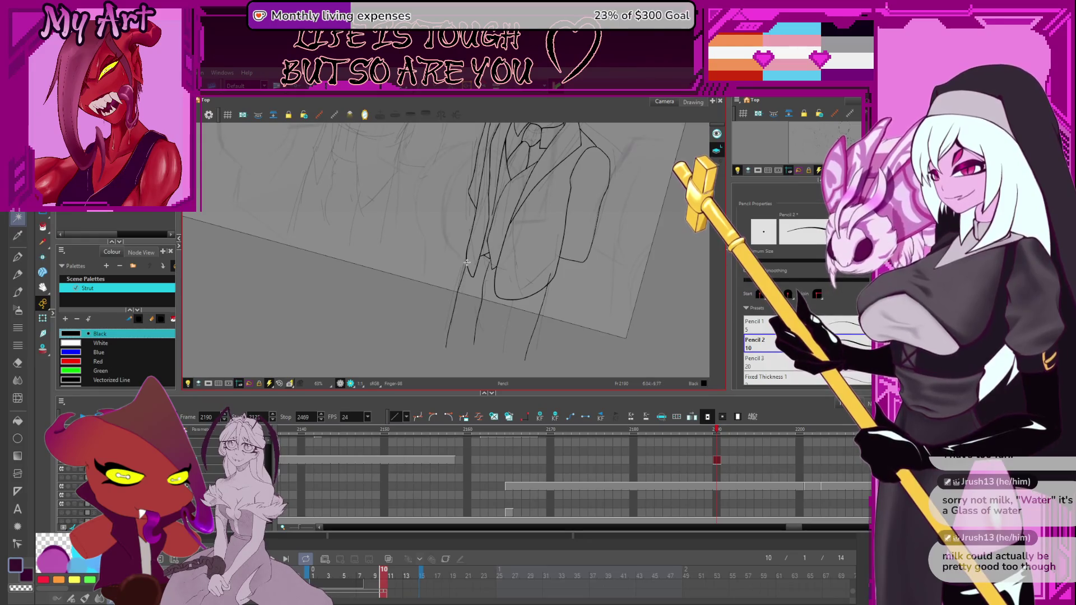
scroll(467, 262, down, 1)
drag(471, 274, 492, 320)
mouse_move(561, 283)
mouse_down()
mouse_move(565, 304)
mouse_move(538, 314)
mouse_move(538, 329)
mouse_up()
Step: Select the vertical trouser-leg line below the jacket and zoom in along it
key(alt+q)
click(540, 331)
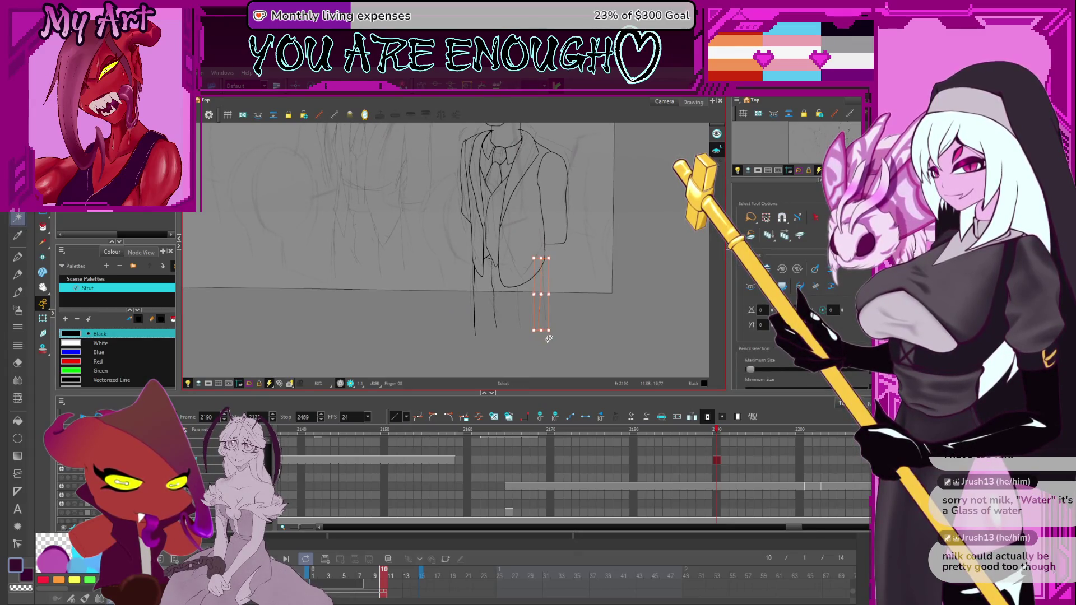
scroll(549, 339, up, 2)
scroll(534, 262, down, 1)
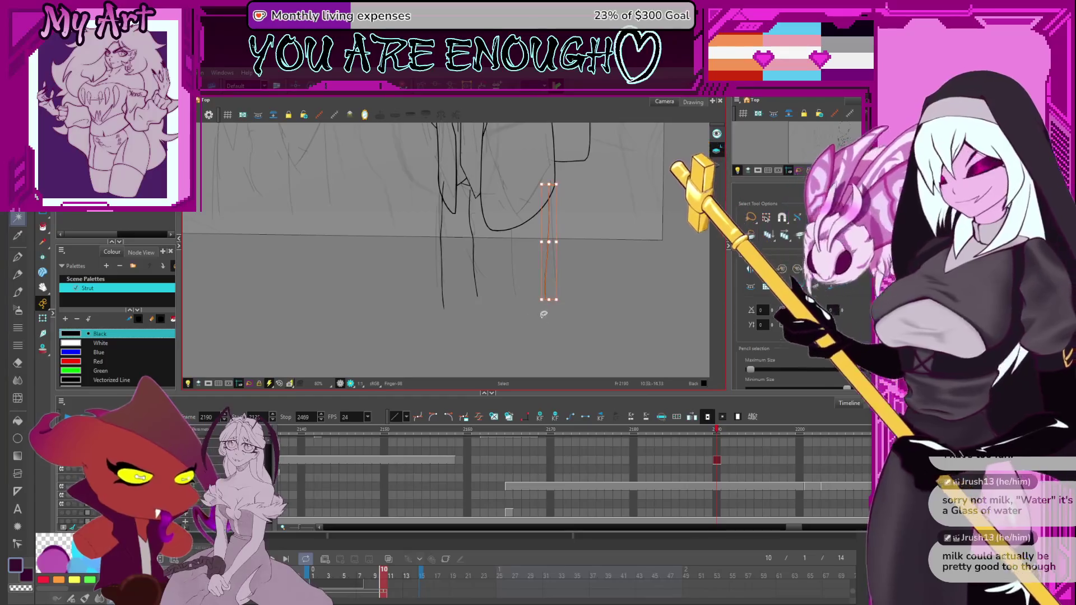
scroll(555, 308, up, 4)
drag(581, 325, 578, 325)
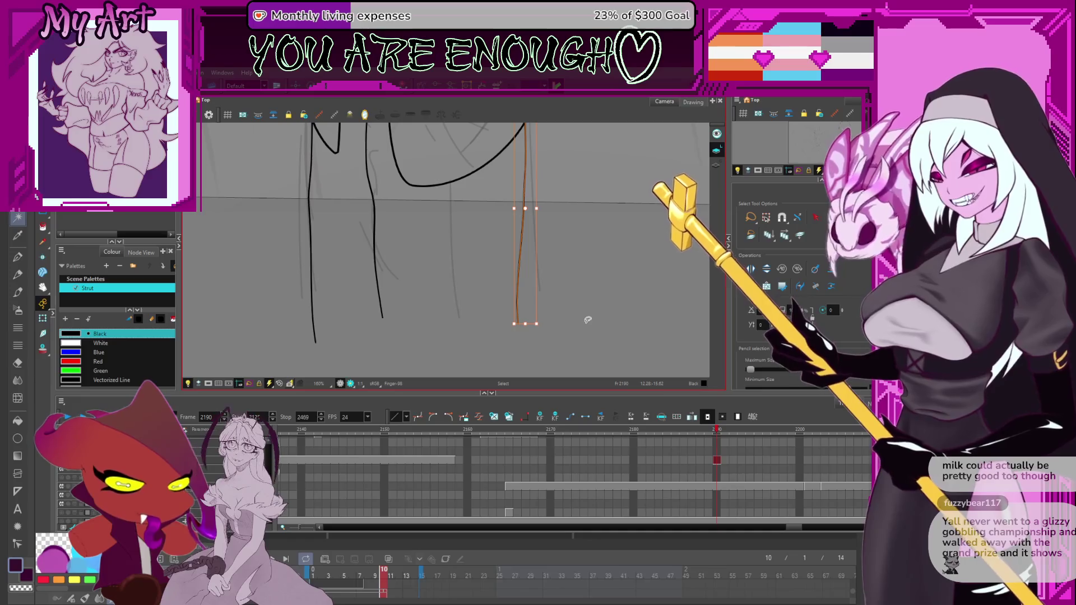
scroll(573, 311, up, 5)
drag(562, 308, 569, 224)
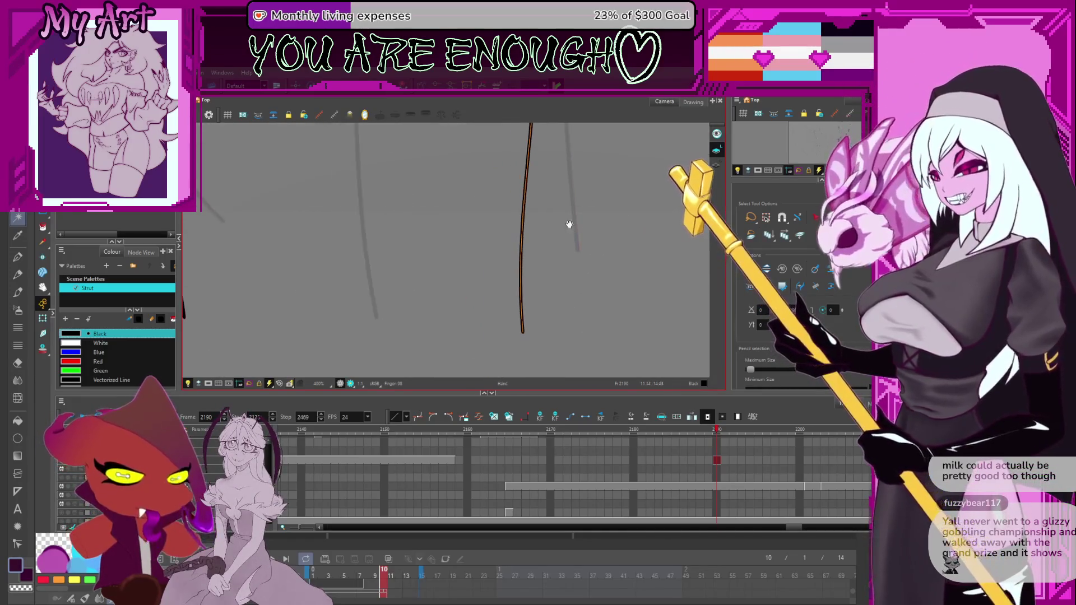
Step: Pull the trouser-leg line's right side inward, then zoom back out to 100%
click(558, 331)
drag(553, 312, 533, 327)
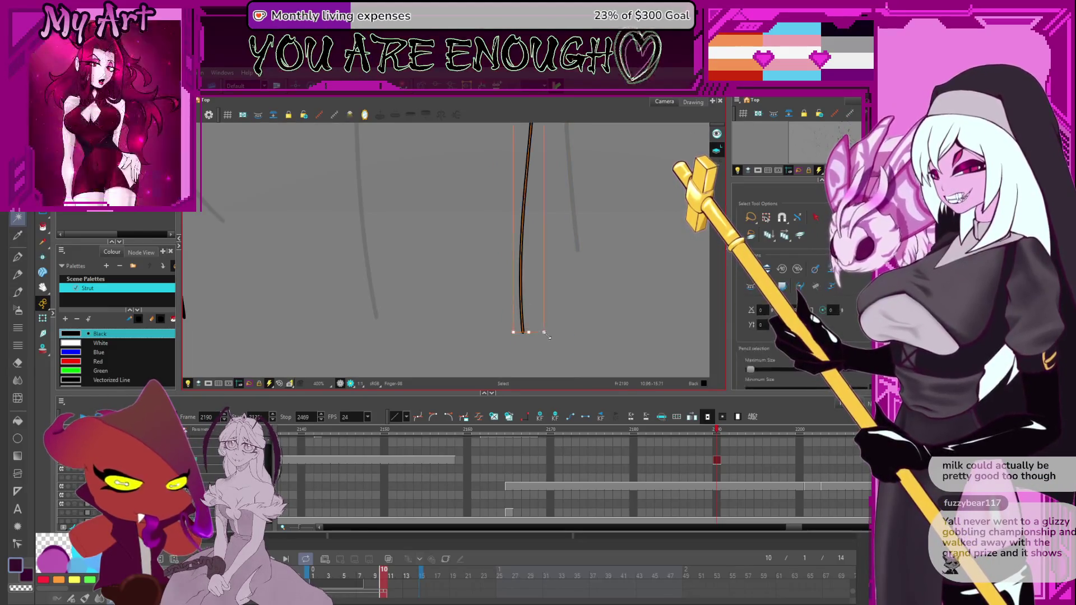
scroll(572, 269, down, 3)
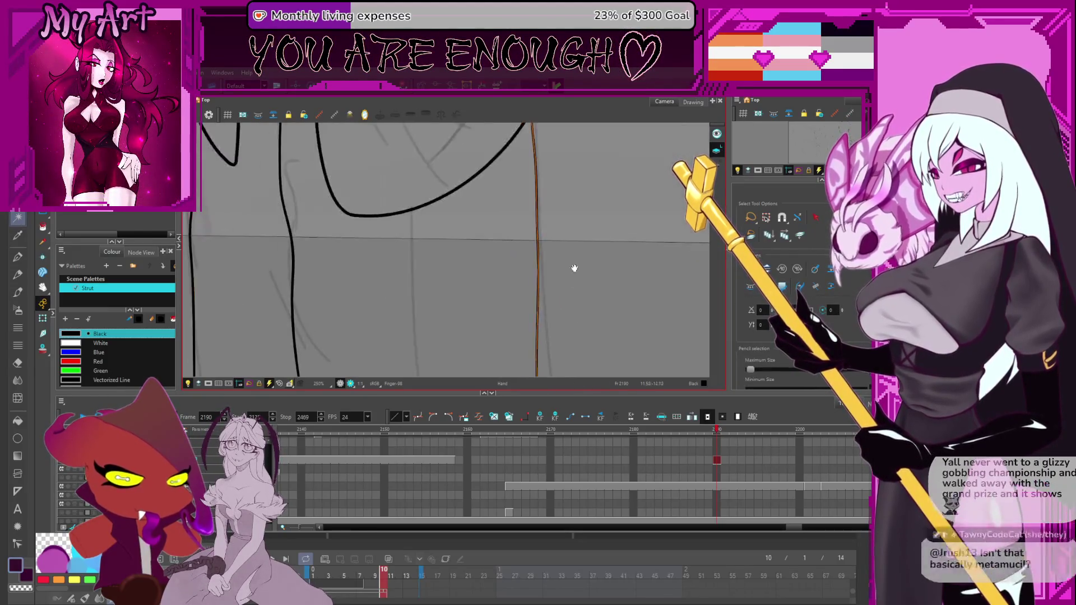
drag(550, 288, 582, 281)
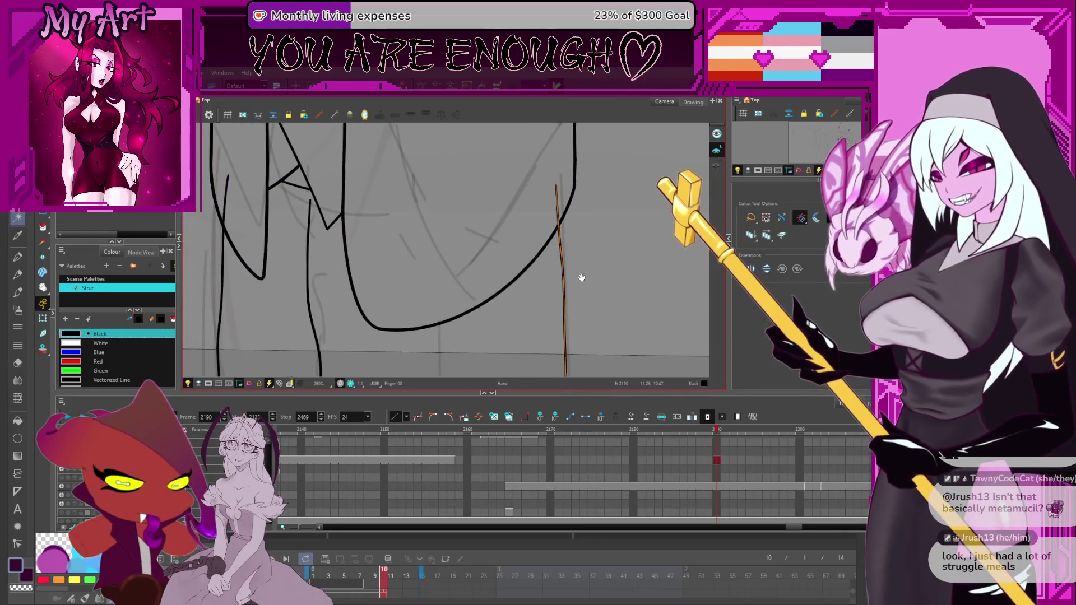
scroll(612, 235, down, 1)
mouse_move(612, 235)
mouse_down()
mouse_move(591, 270)
mouse_move(629, 308)
mouse_move(601, 298)
mouse_move(601, 286)
mouse_up()
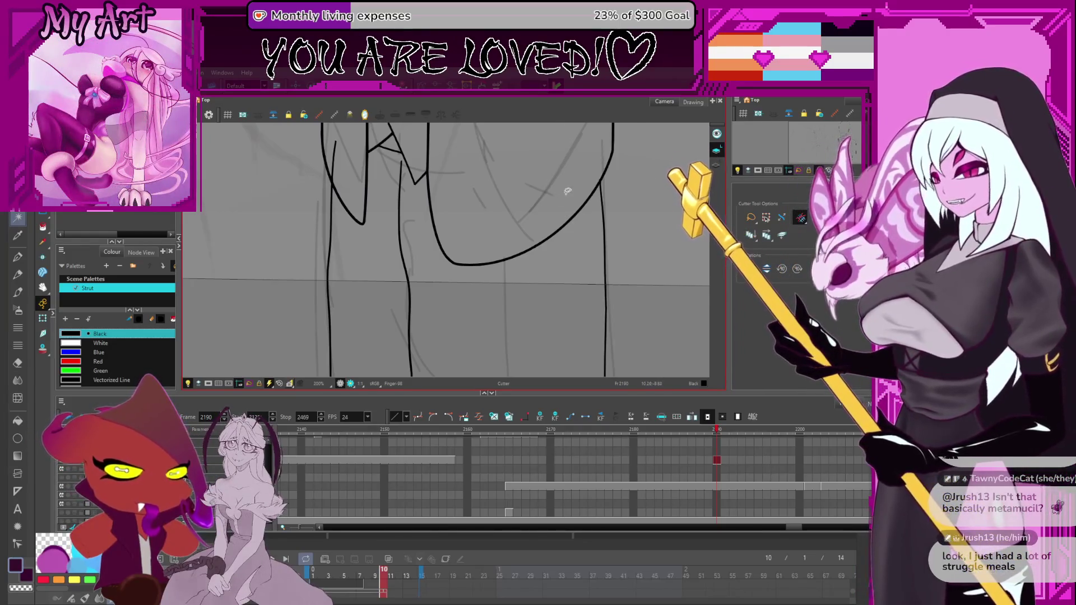
key(2)
key(2)
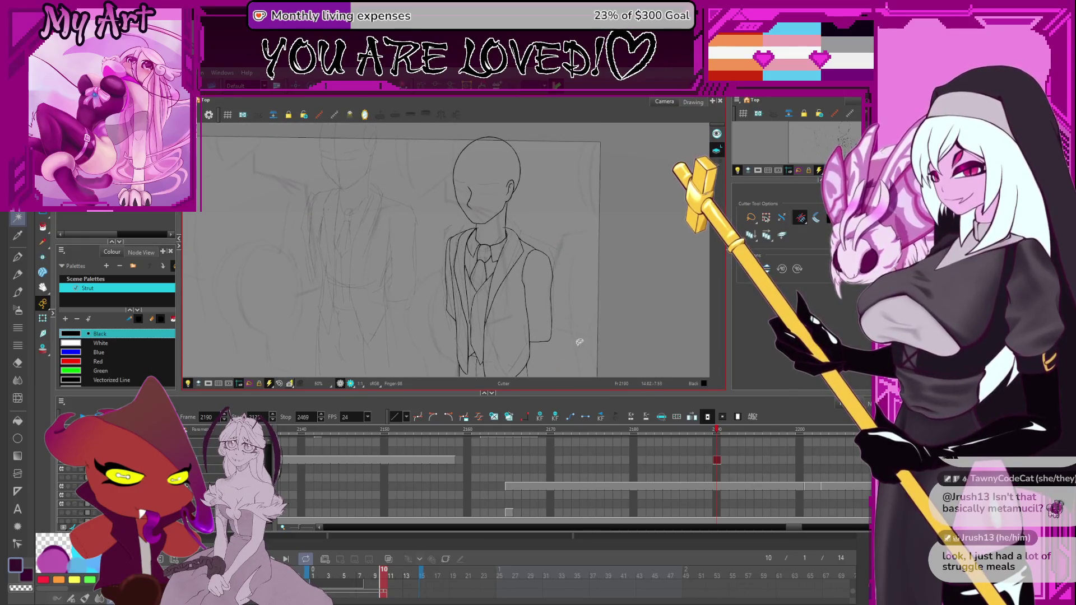
Step: Adjust the head outline's control points with the Contour Editor at 63% zoom, then deselect
drag(588, 296, 586, 274)
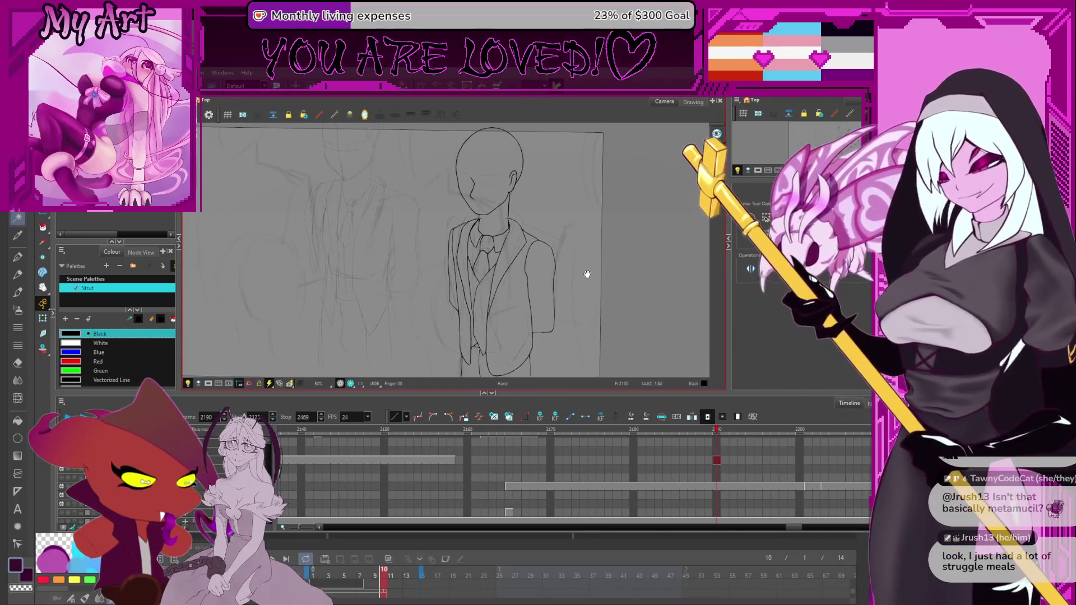
key(2)
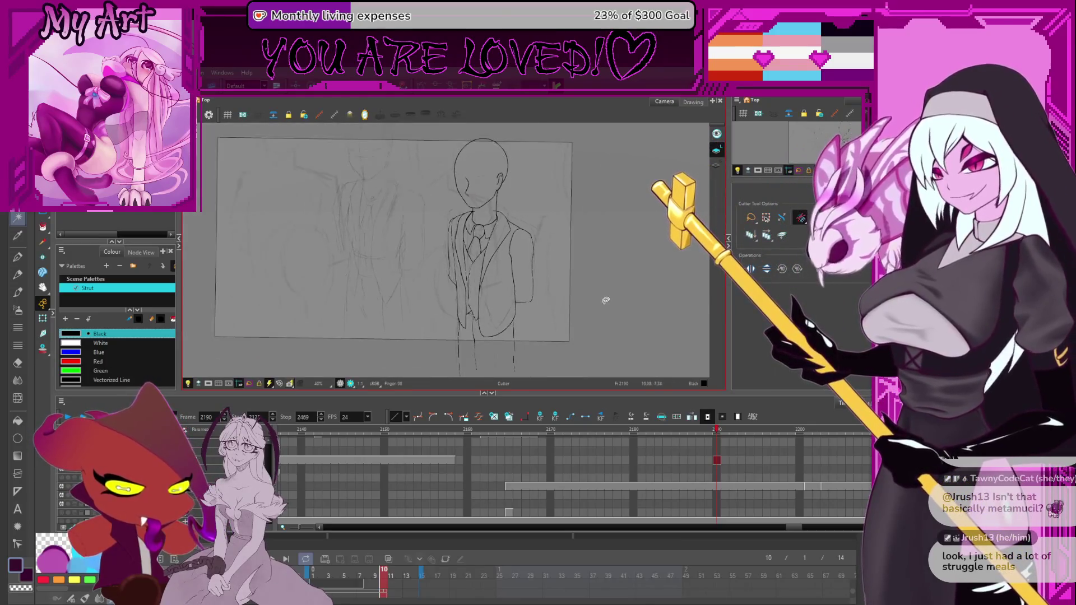
scroll(602, 292, up, 1)
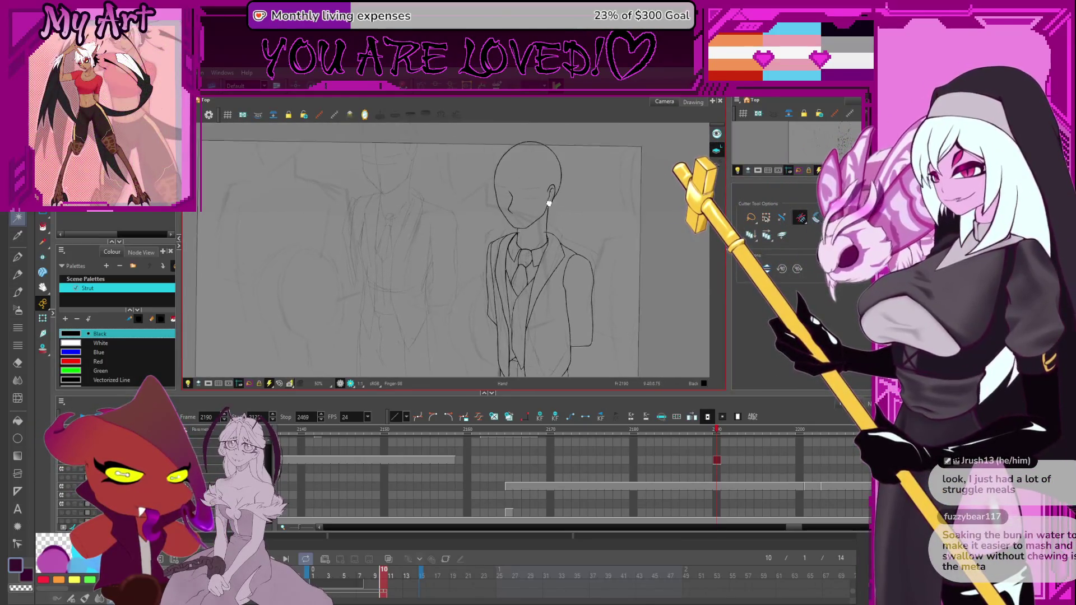
key(alt+q)
scroll(512, 204, up, 1)
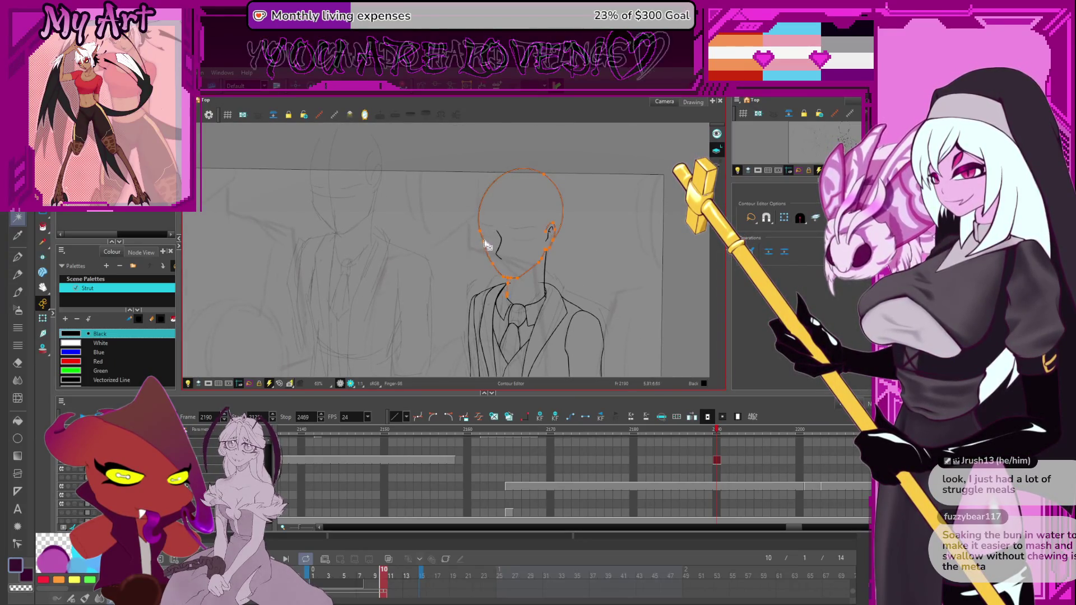
click(514, 209)
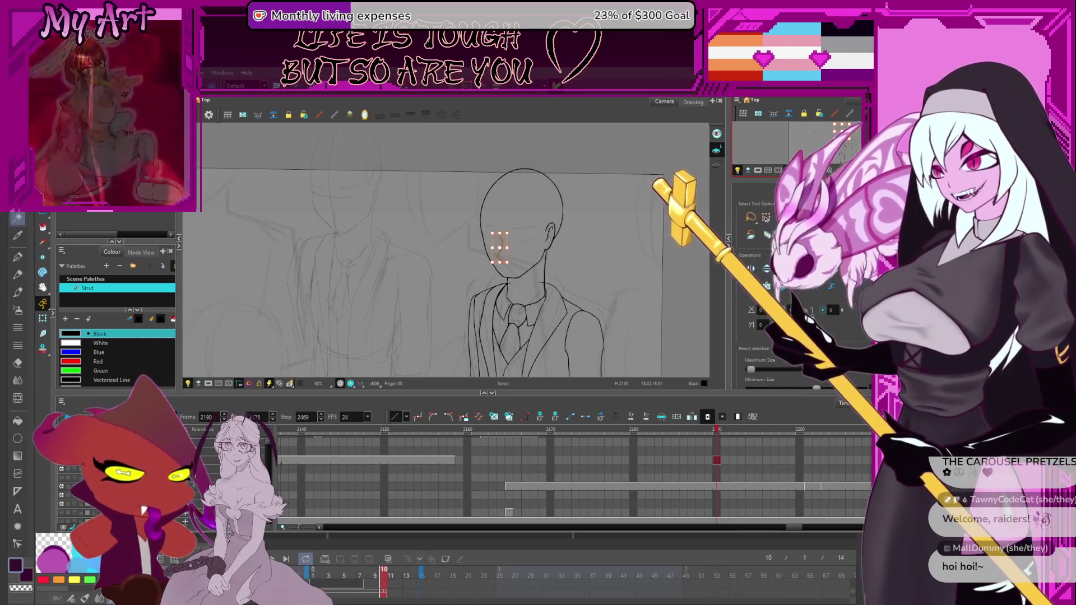
Step: Alt+Tab over to Clip Studio Paint showing three finished artworks
key(alt+Tab)
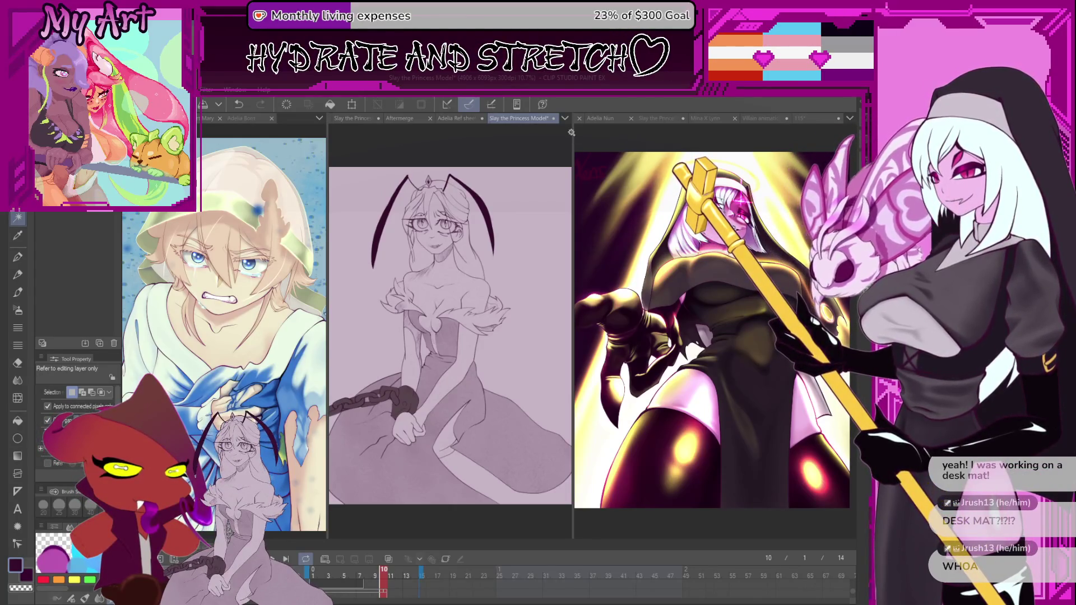
Step: Widen the panes and pan the blue-toned artwork, briefly viewing the pink and yellow one
drag(575, 133, 722, 132)
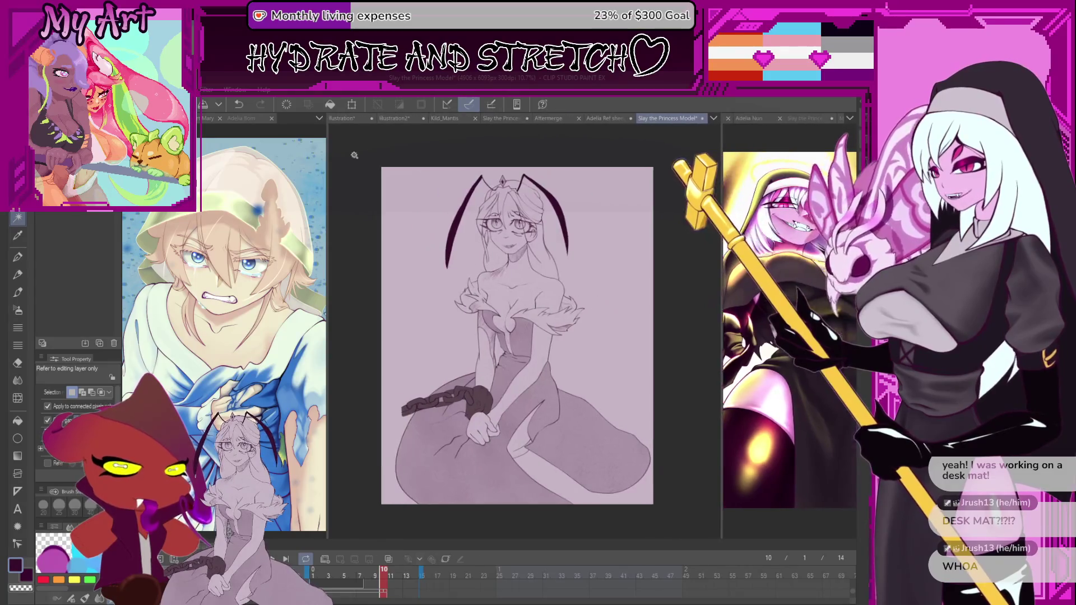
drag(328, 148, 750, 147)
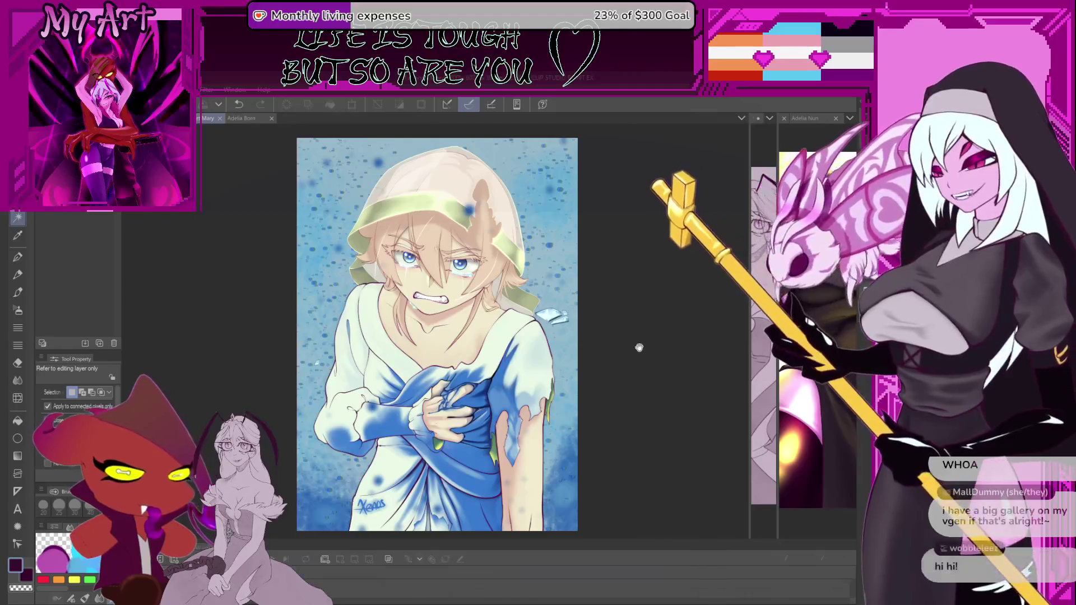
scroll(592, 364, up, 2)
drag(592, 394, 662, 399)
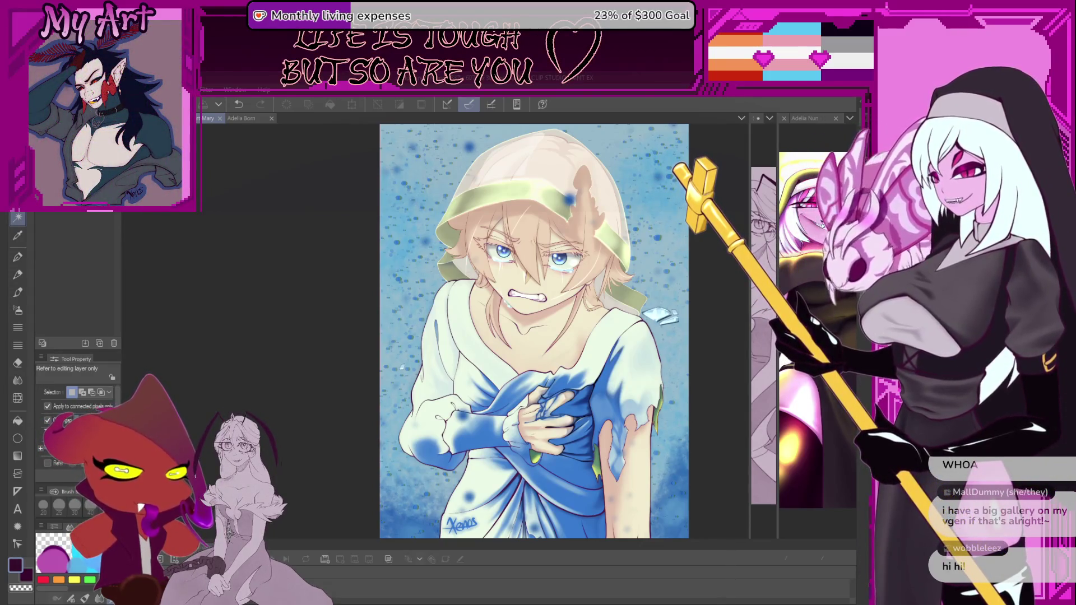
key(ctrl+Tab)
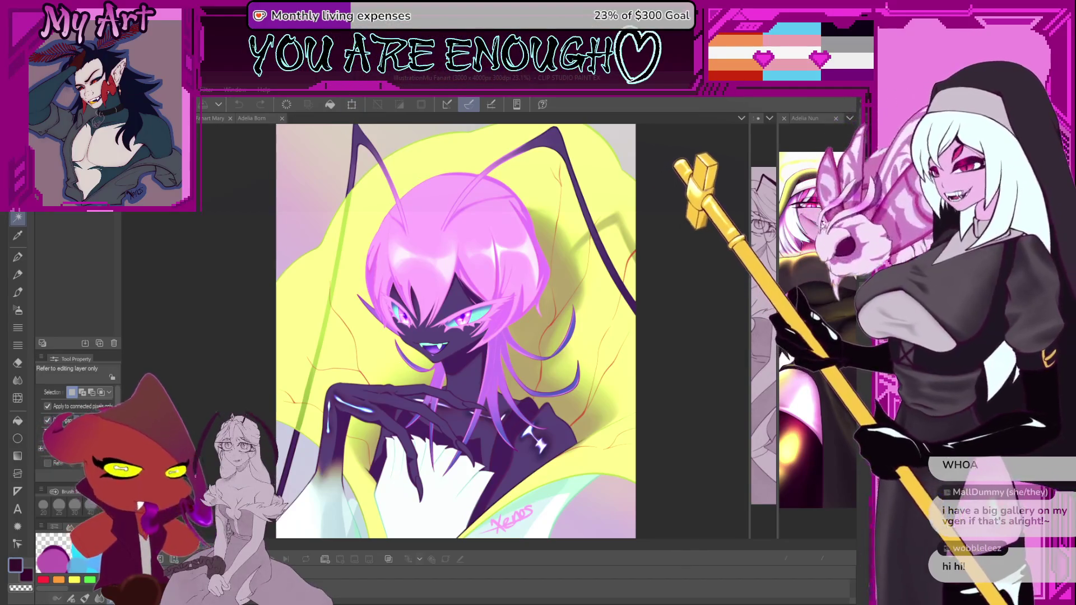
click(209, 121)
Step: Bring the 'Slay the Princess Model' sketch into the middle pane and centre it
mouse_move(750, 337)
mouse_down()
mouse_move(367, 337)
mouse_move(379, 336)
mouse_up()
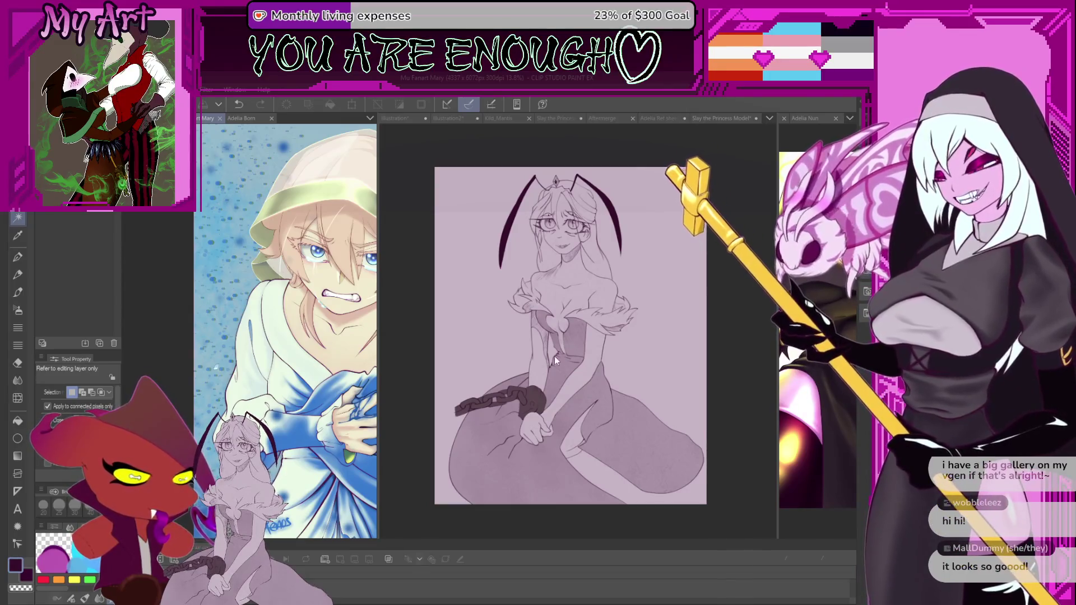
click(583, 365)
scroll(583, 364, up, 1)
mouse_move(583, 365)
mouse_down()
mouse_move(553, 314)
mouse_move(586, 317)
mouse_up()
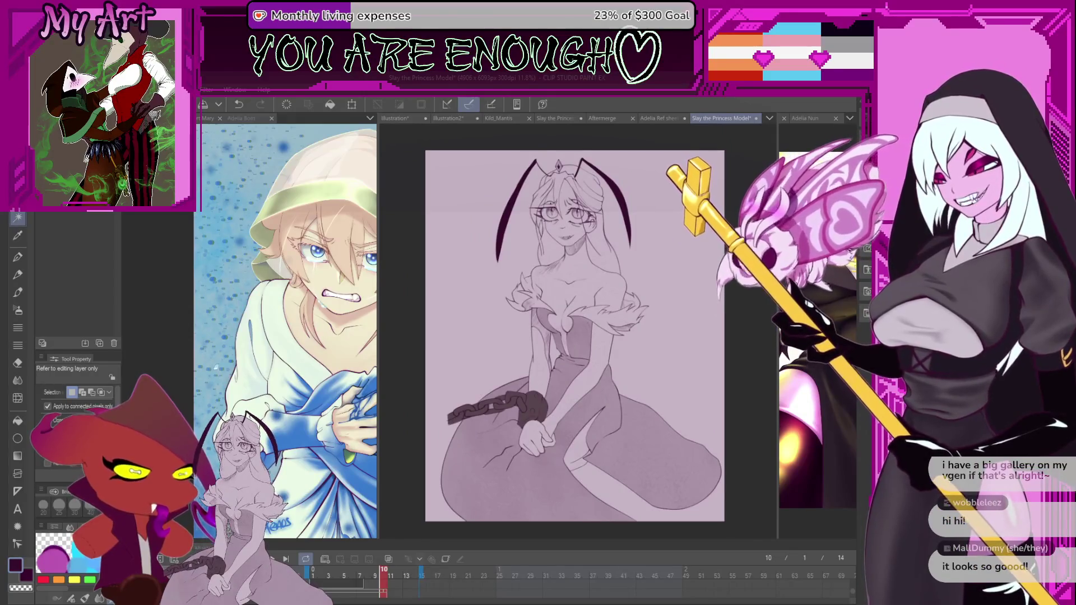
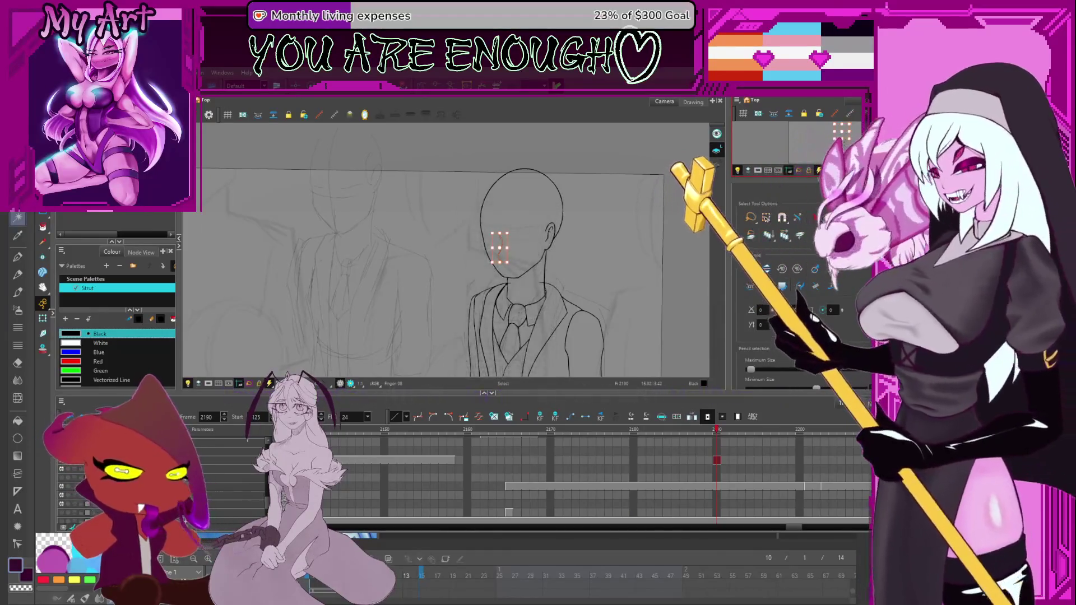
Step: Scrub the timeline back to the character before the throne near frame 2403, then pan the view
click(694, 443)
scroll(706, 448, down, 5)
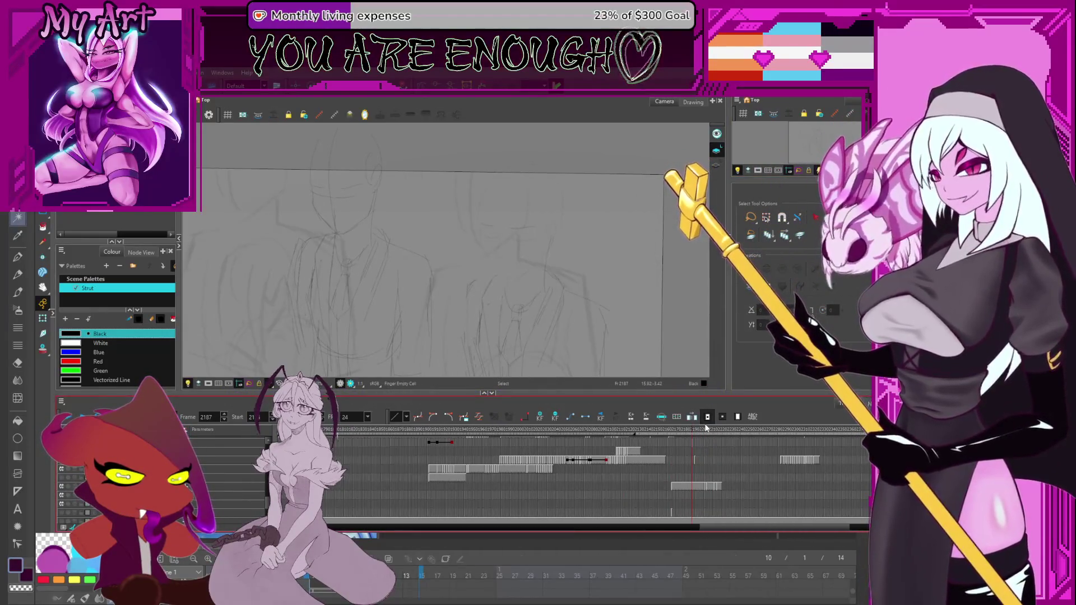
click(724, 431)
mouse_move(859, 425)
mouse_down()
mouse_move(866, 430)
mouse_move(815, 438)
mouse_up()
mouse_move(691, 453)
mouse_down()
mouse_move(617, 450)
mouse_move(646, 441)
mouse_up()
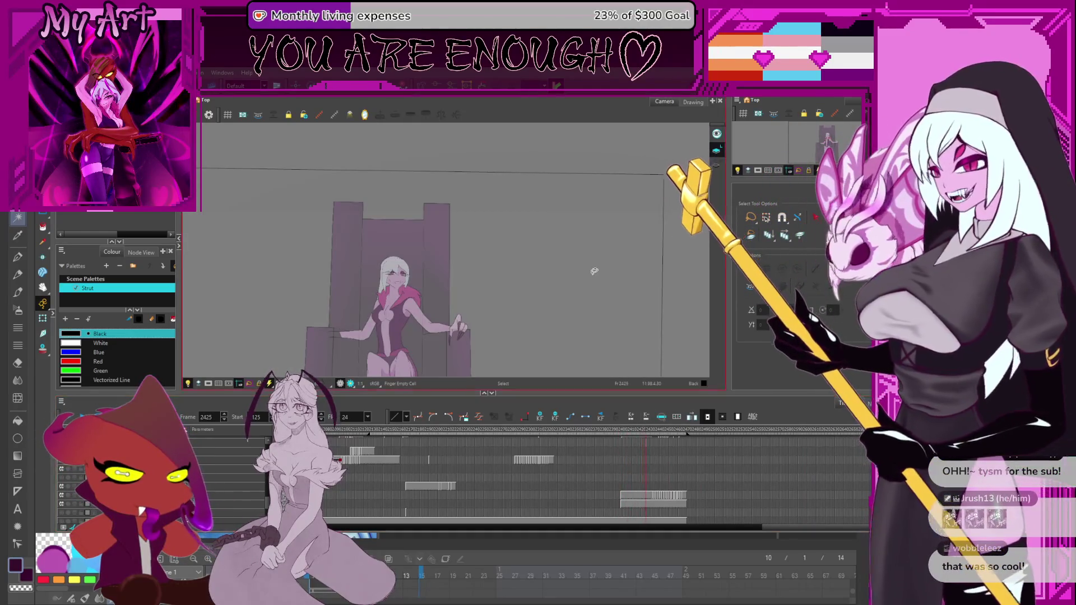
mouse_move(583, 308)
mouse_down()
mouse_move(594, 269)
mouse_move(577, 265)
mouse_up()
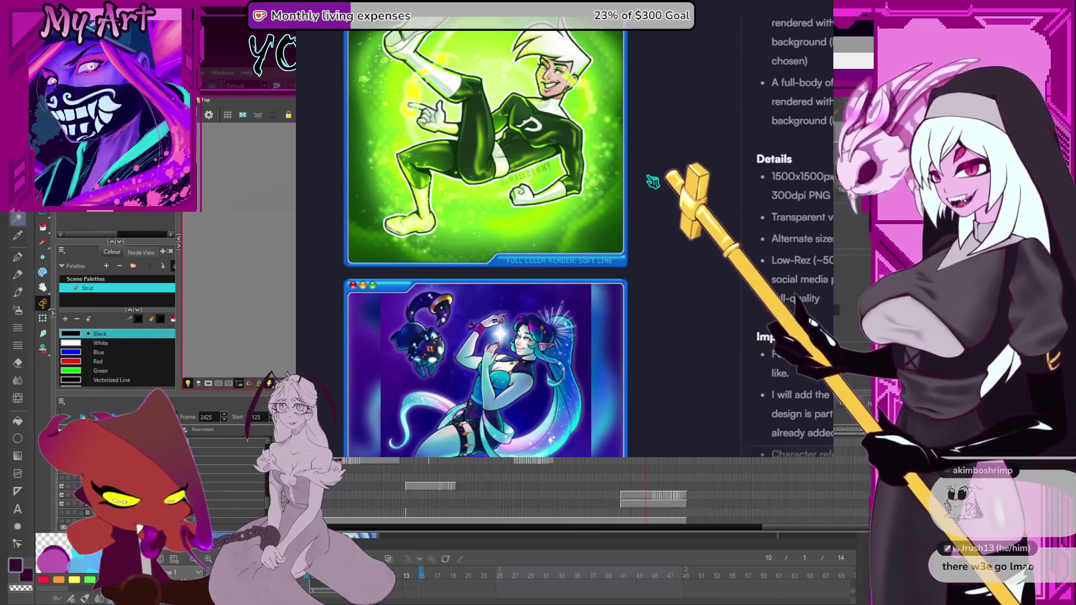
Step: Close the sample gallery and scroll through the Half-Body commission samples
scroll(653, 181, up, 10)
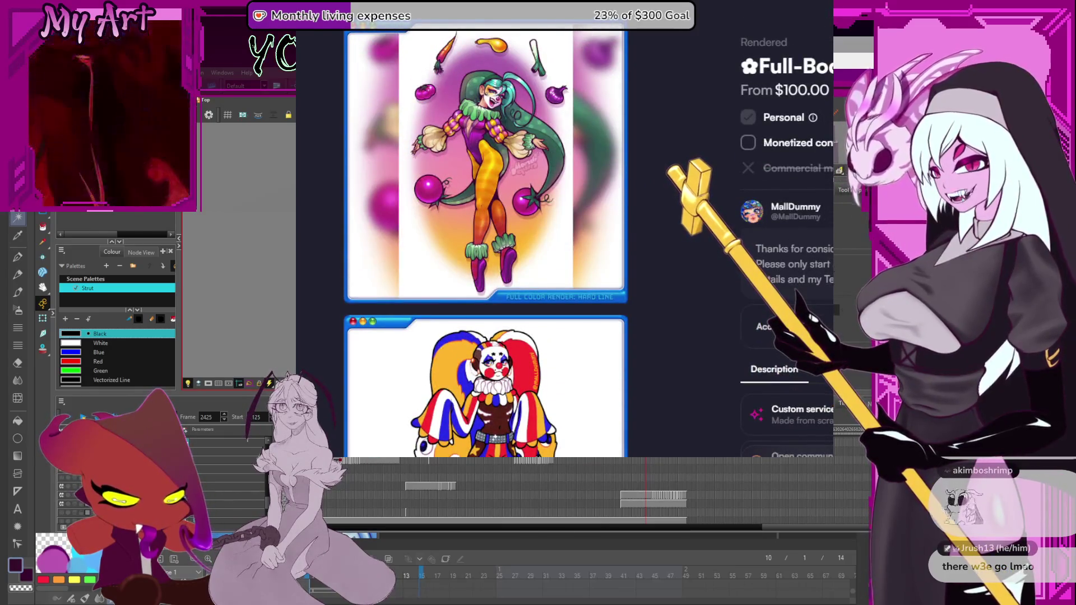
click(337, 436)
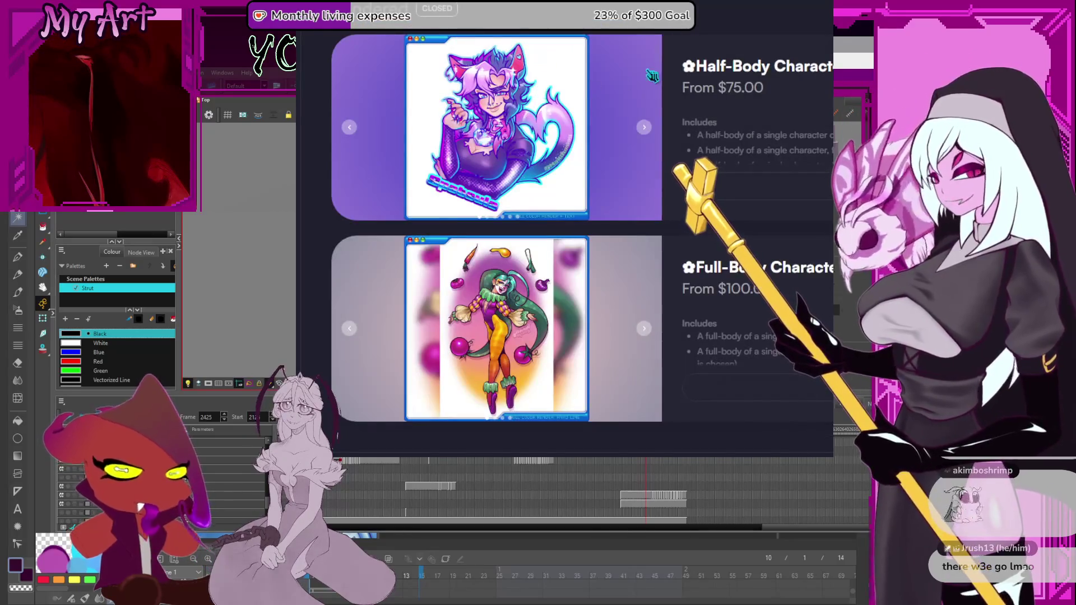
click(652, 76)
scroll(644, 144, down, 10)
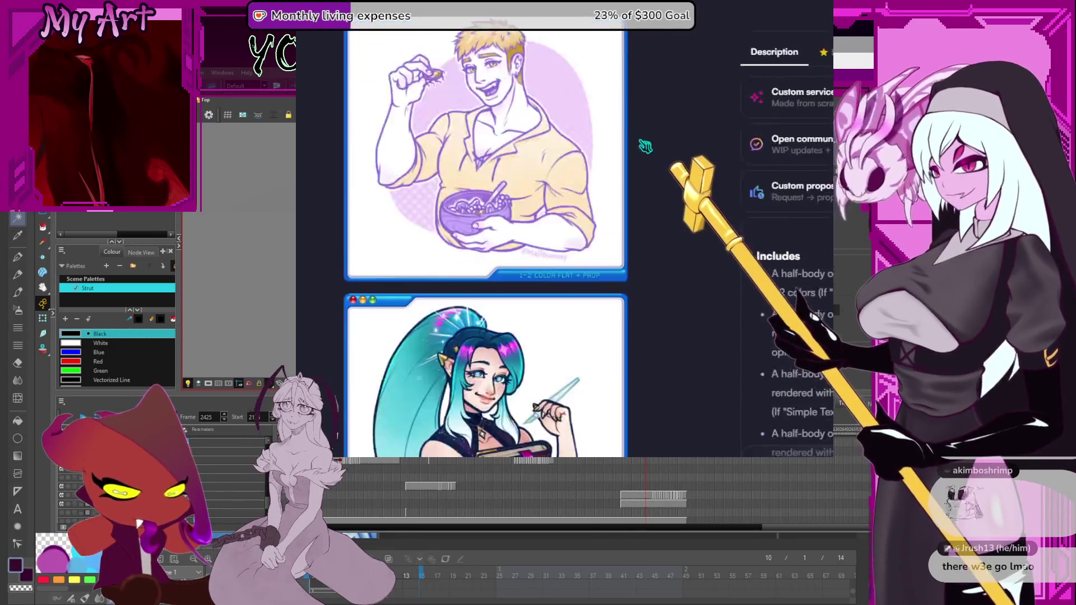
scroll(487, 222, down, 5)
scroll(487, 222, up, 3)
scroll(486, 222, down, 3)
scroll(487, 222, down, 10)
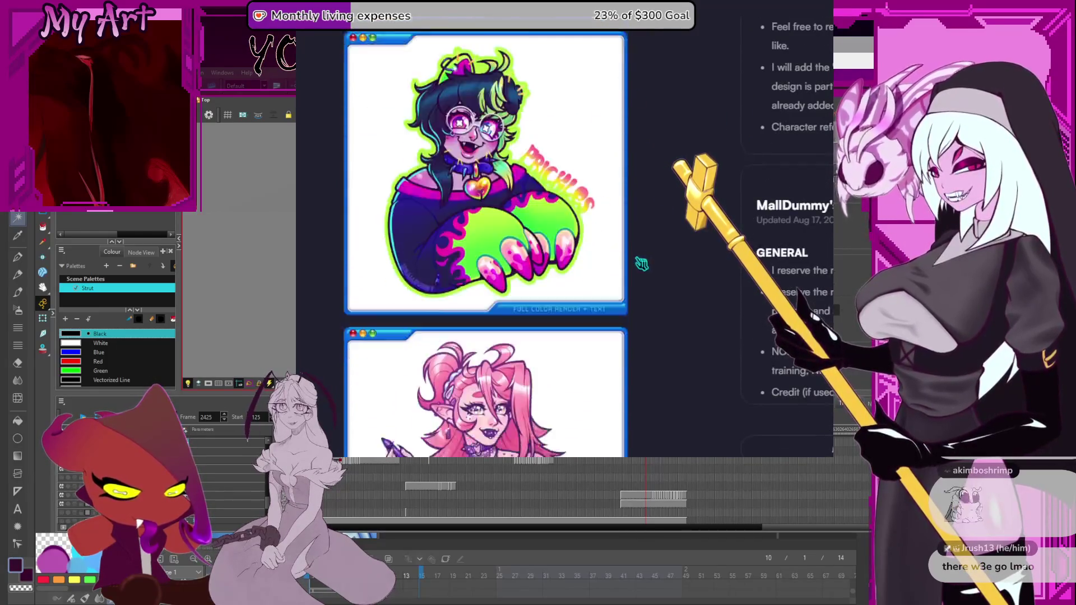
scroll(582, 174, down, 2)
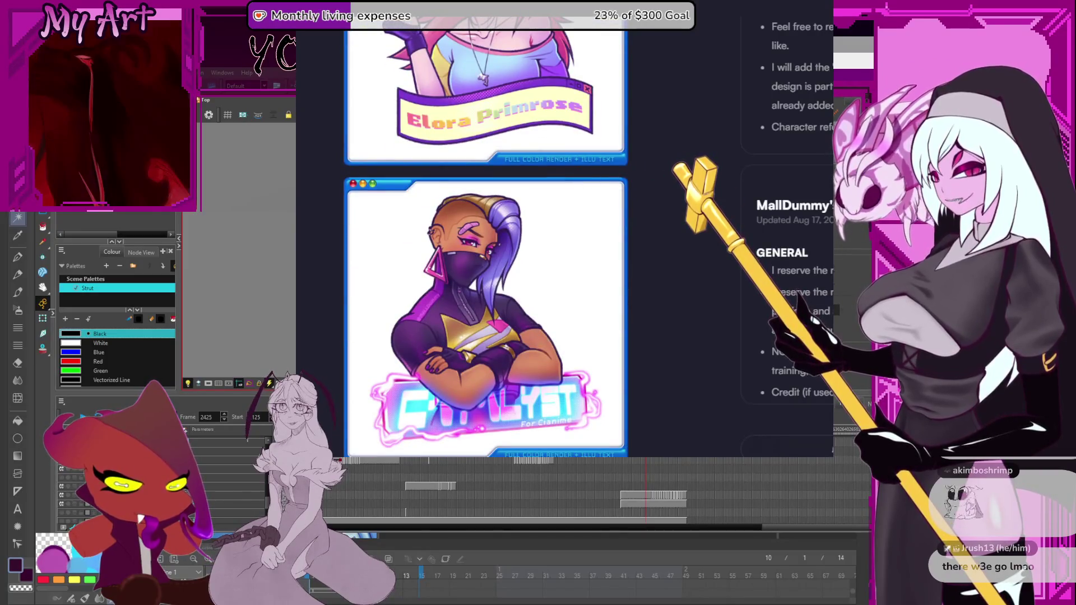
Step: Leave the Half-Body details and open the Illustration commission listing
key(Escape)
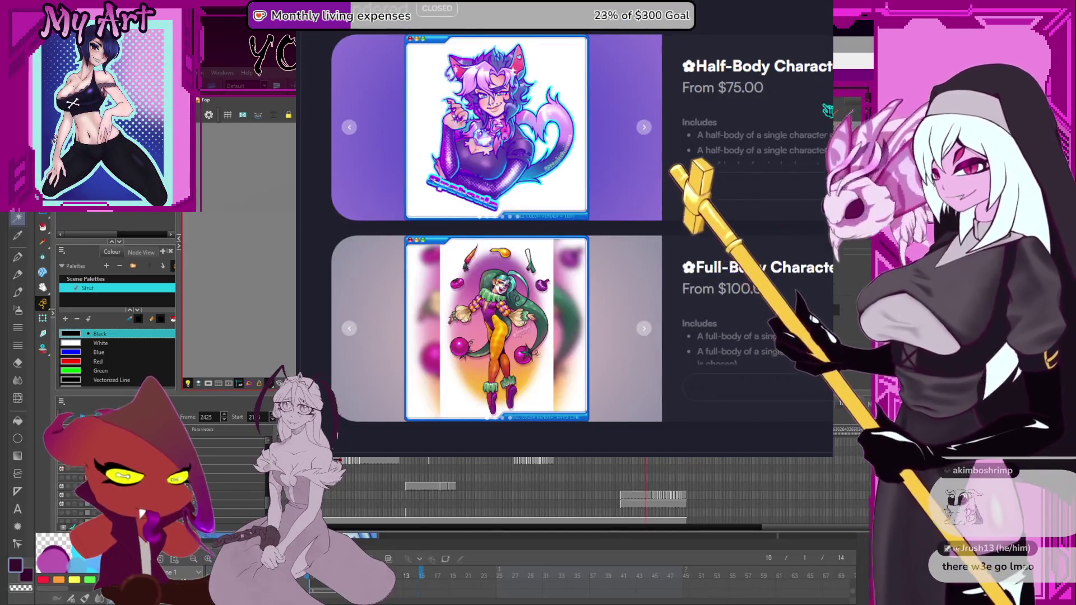
scroll(829, 111, down, 5)
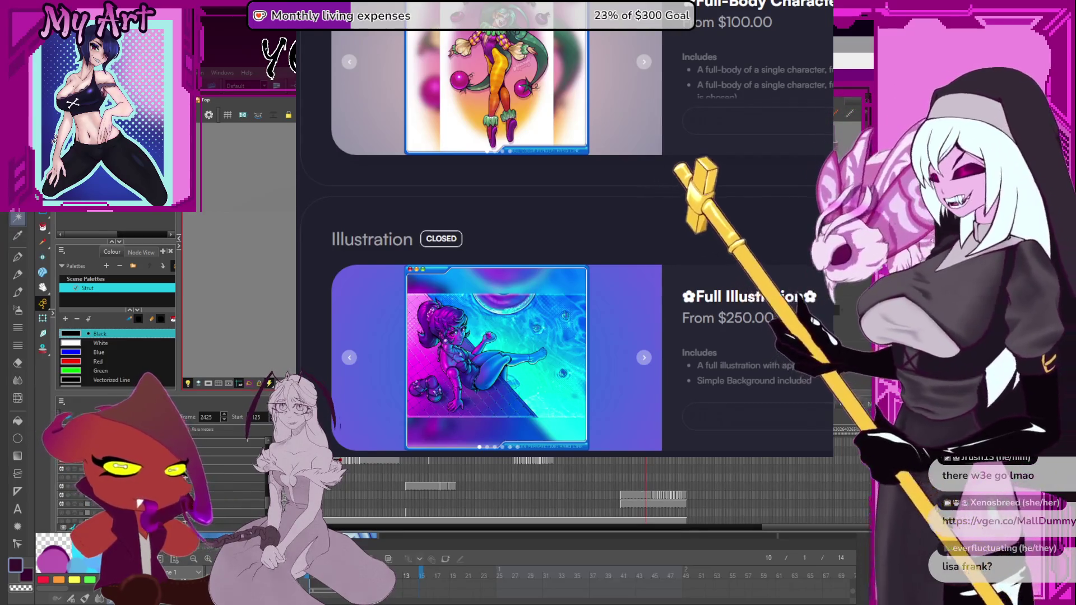
click(615, 342)
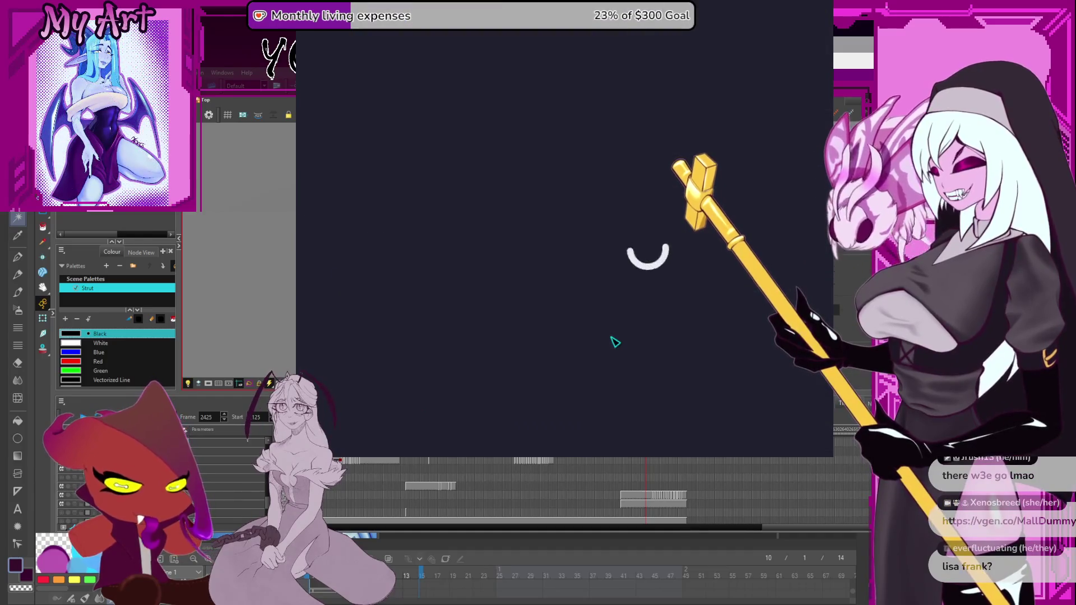
Step: Scroll through the Illustration commission samples and terms, then Alt-Tab to Clip Studio Paint
scroll(627, 299, down, 5)
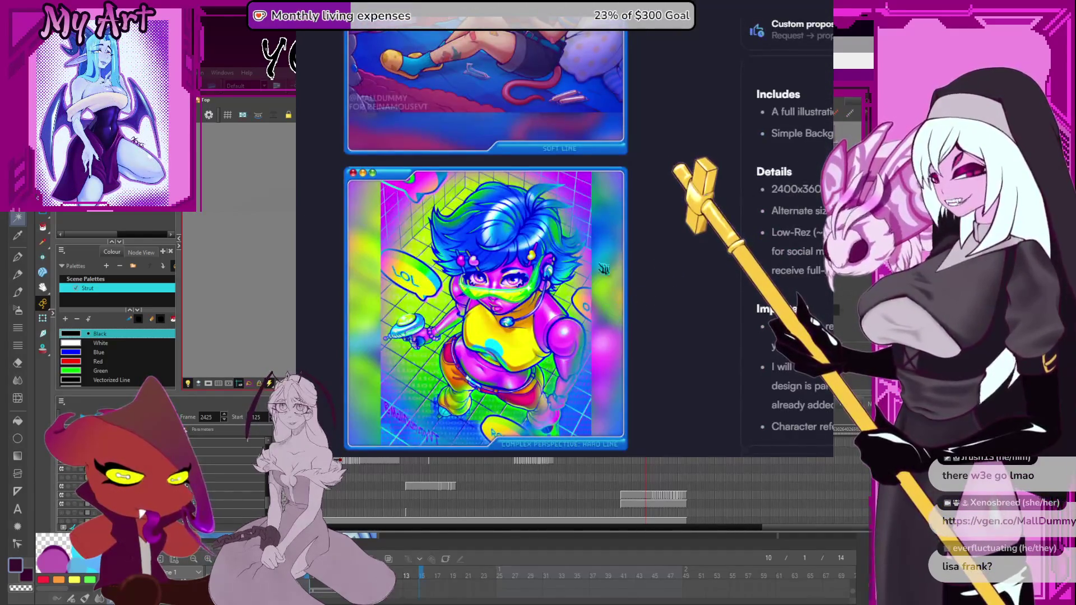
scroll(570, 232, down, 5)
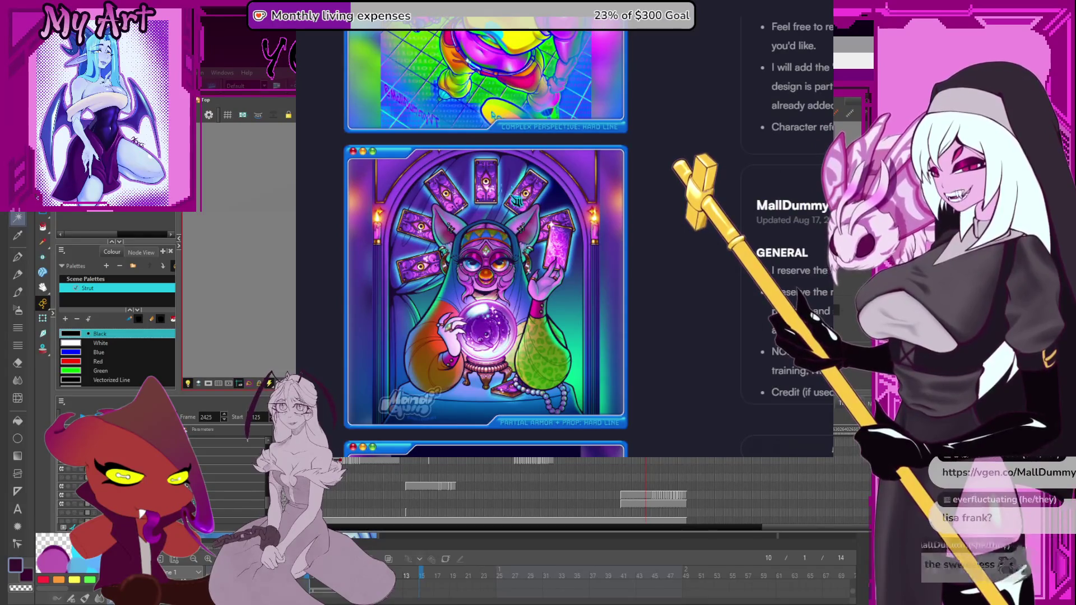
scroll(486, 241, down, 7)
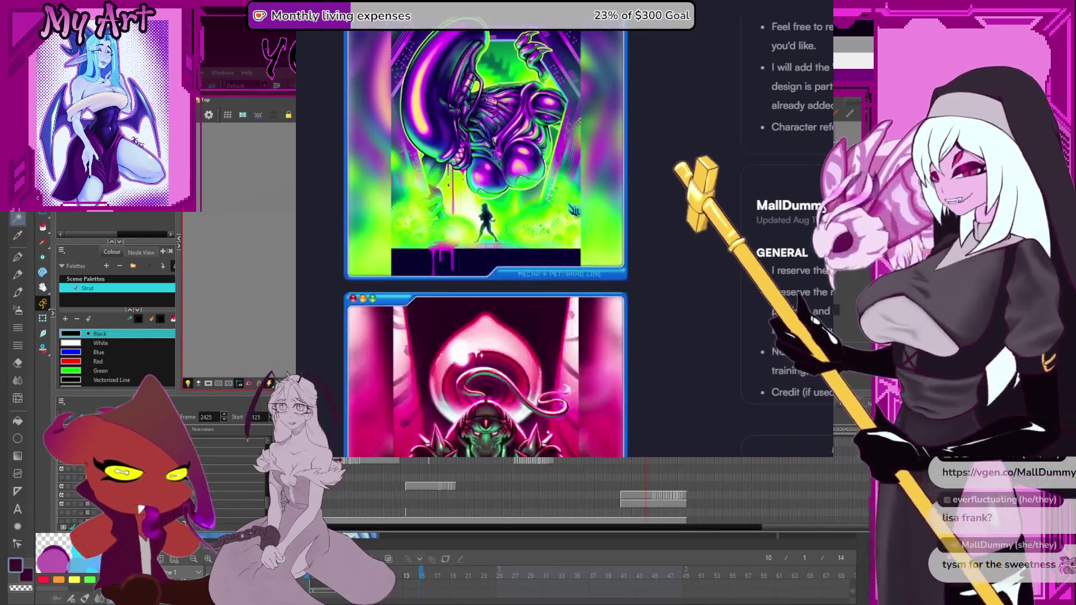
scroll(486, 237, up, 2)
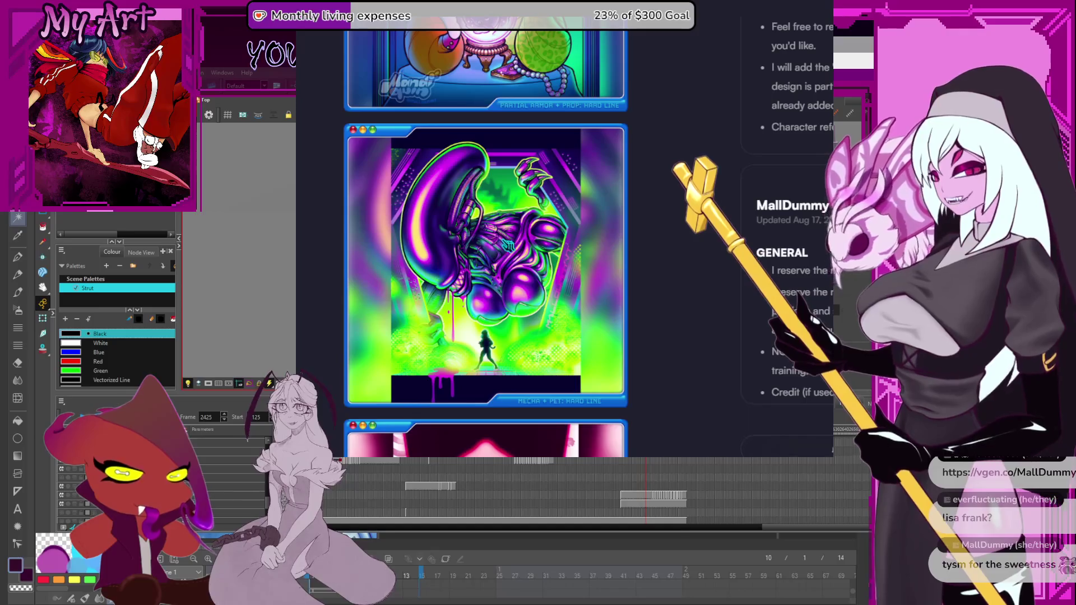
scroll(518, 253, up, 4)
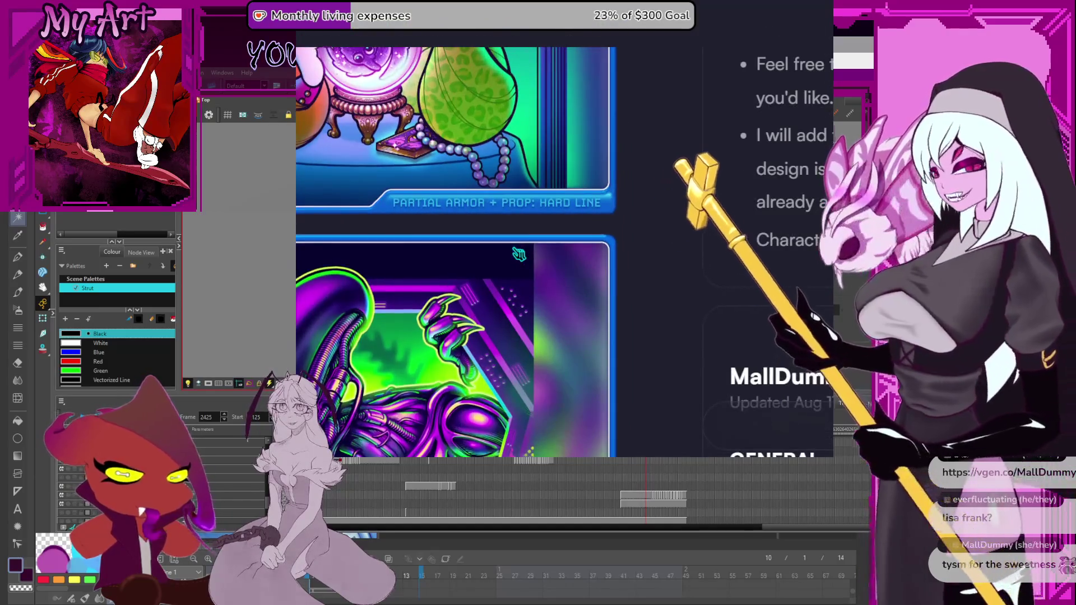
scroll(518, 254, down, 3)
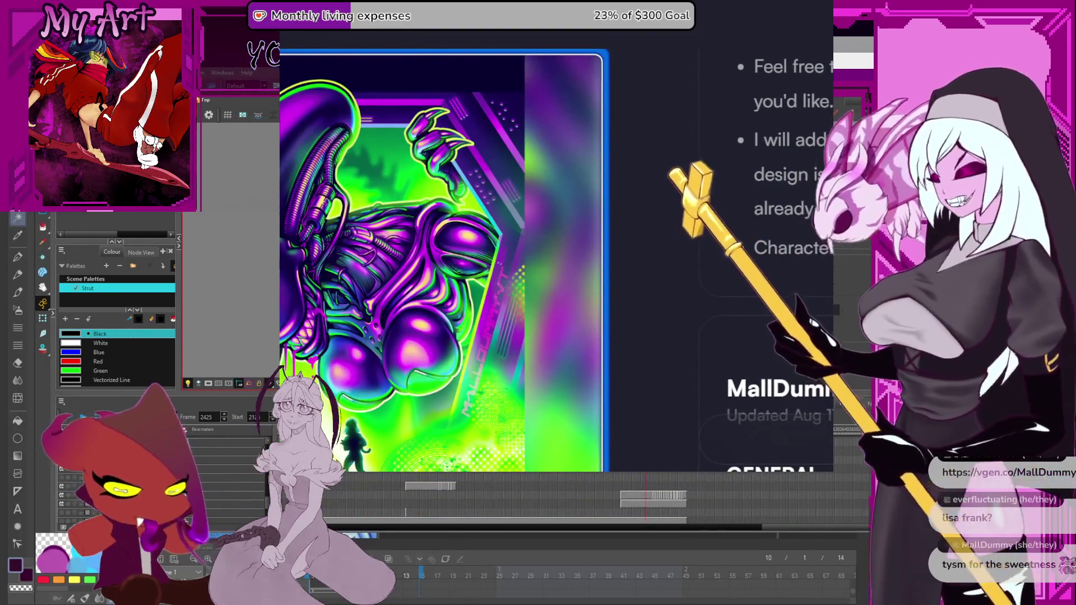
scroll(381, 258, down, 5)
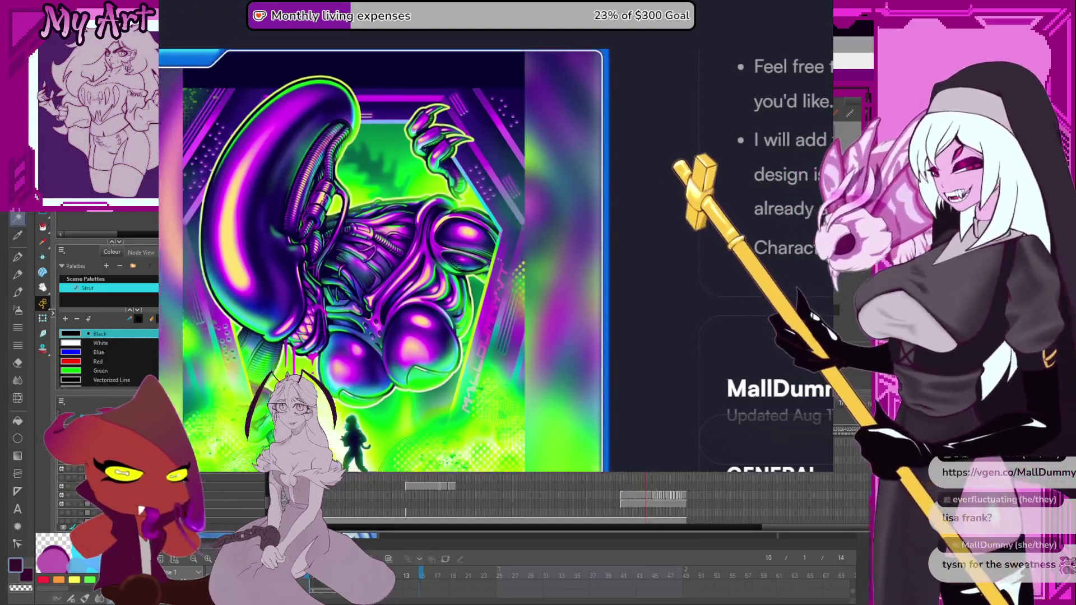
scroll(381, 258, up, 3)
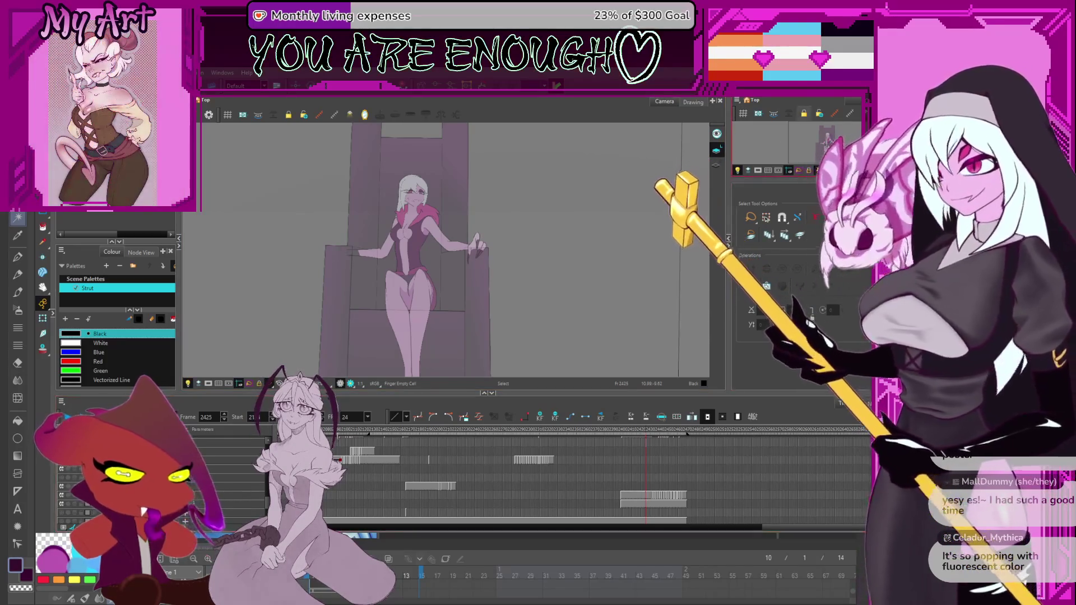
key(alt+Tab)
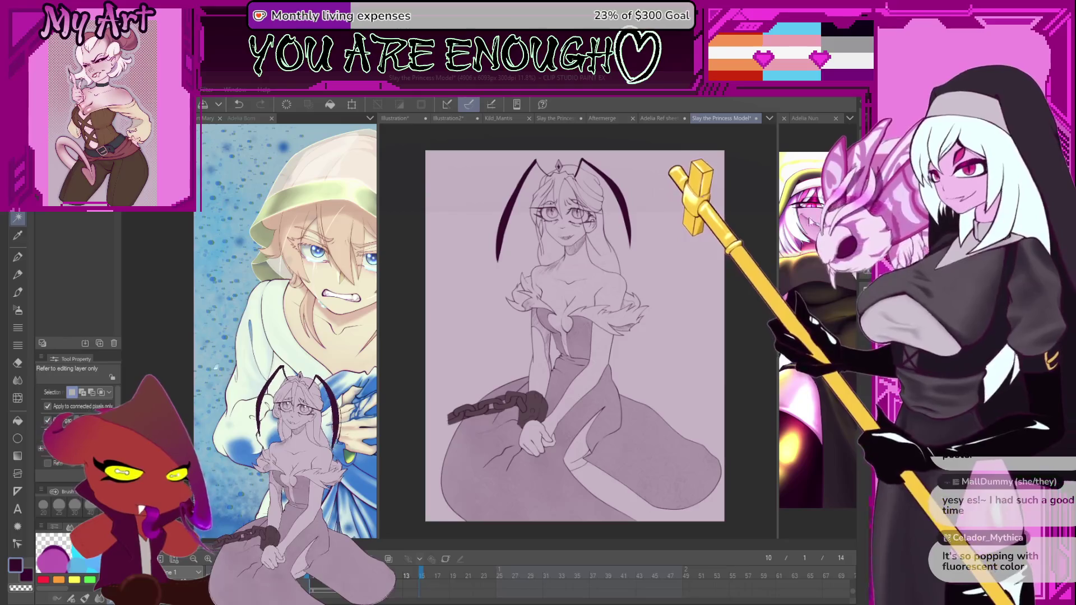
Step: Widen the pane, make the Adelia Nun document active, and recentre the illustration in view
mouse_move(777, 220)
mouse_down()
mouse_move(482, 257)
mouse_move(510, 285)
mouse_move(380, 333)
mouse_up()
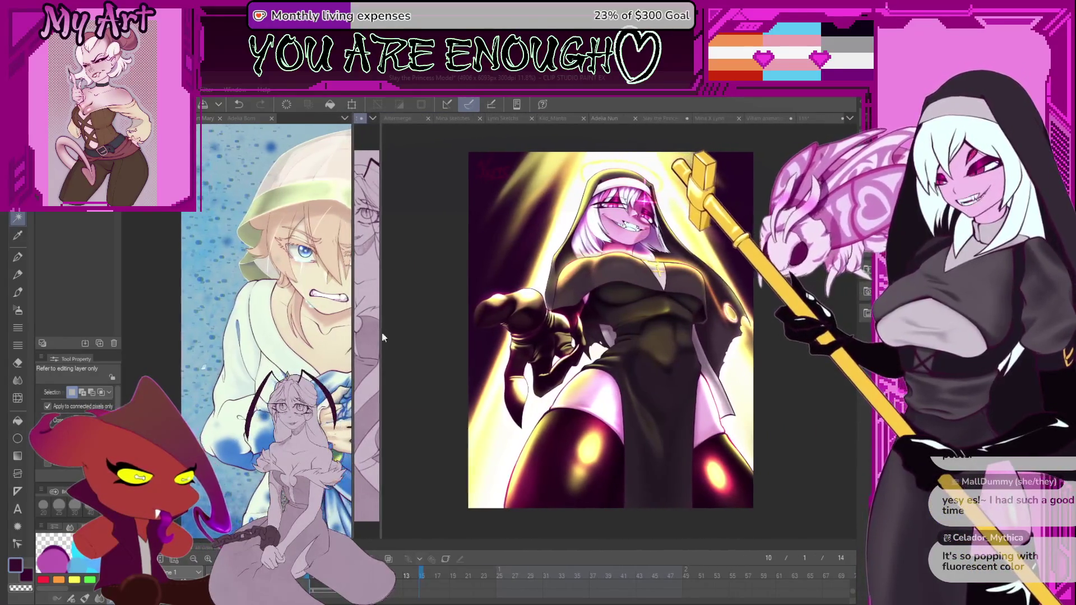
click(484, 328)
drag(490, 326, 560, 327)
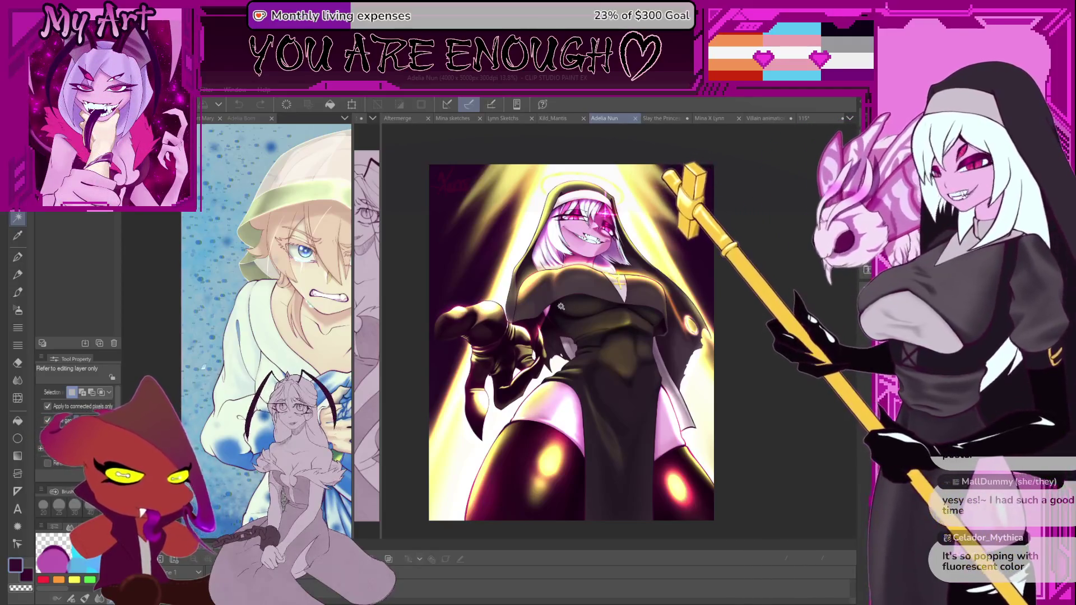
scroll(592, 294, up, 1)
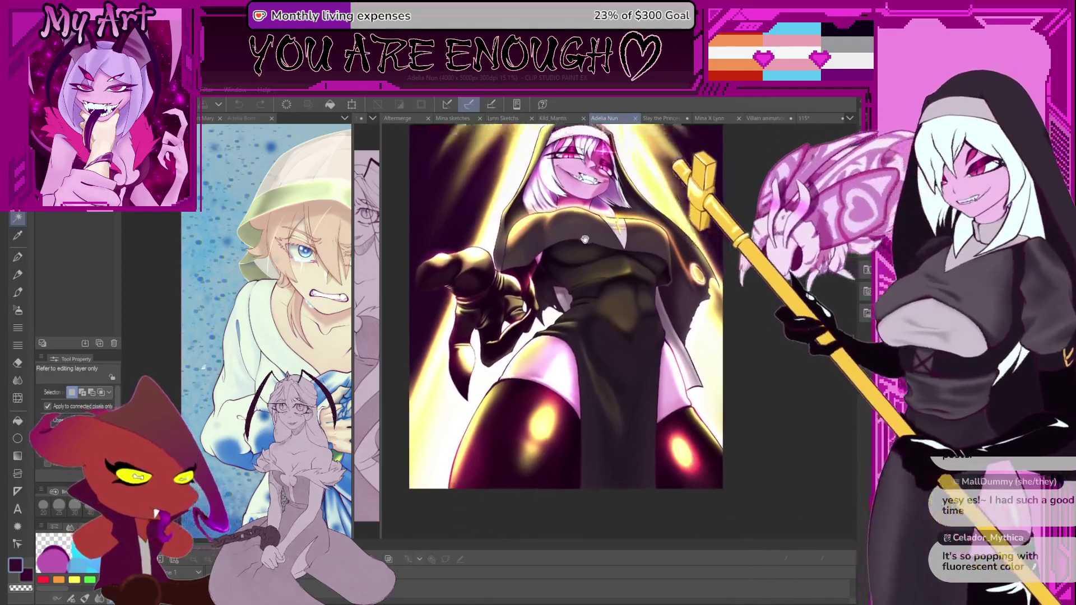
drag(593, 297, 598, 271)
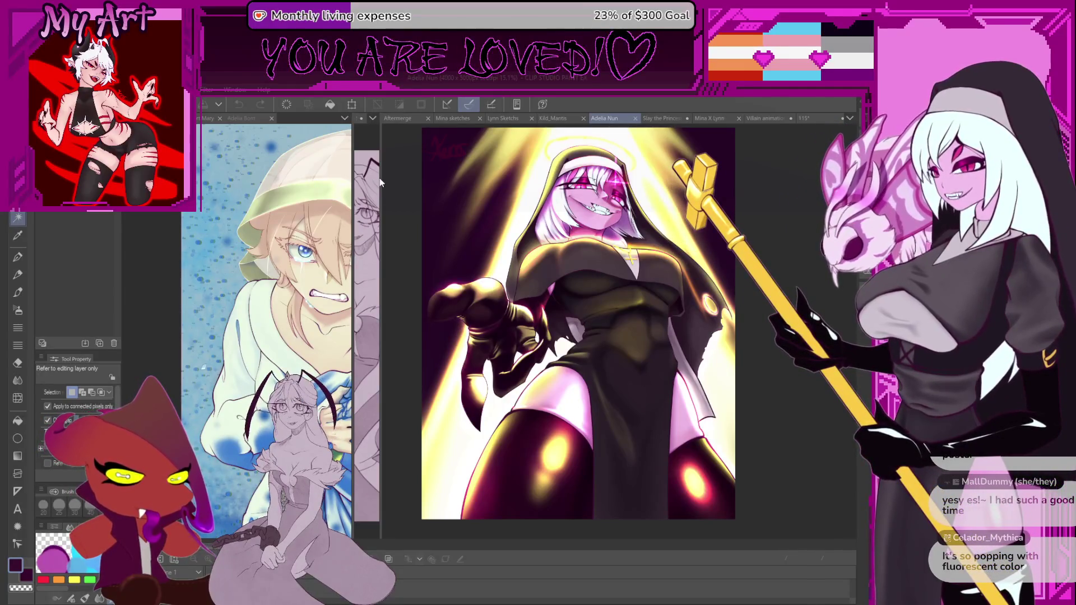
drag(383, 178, 664, 235)
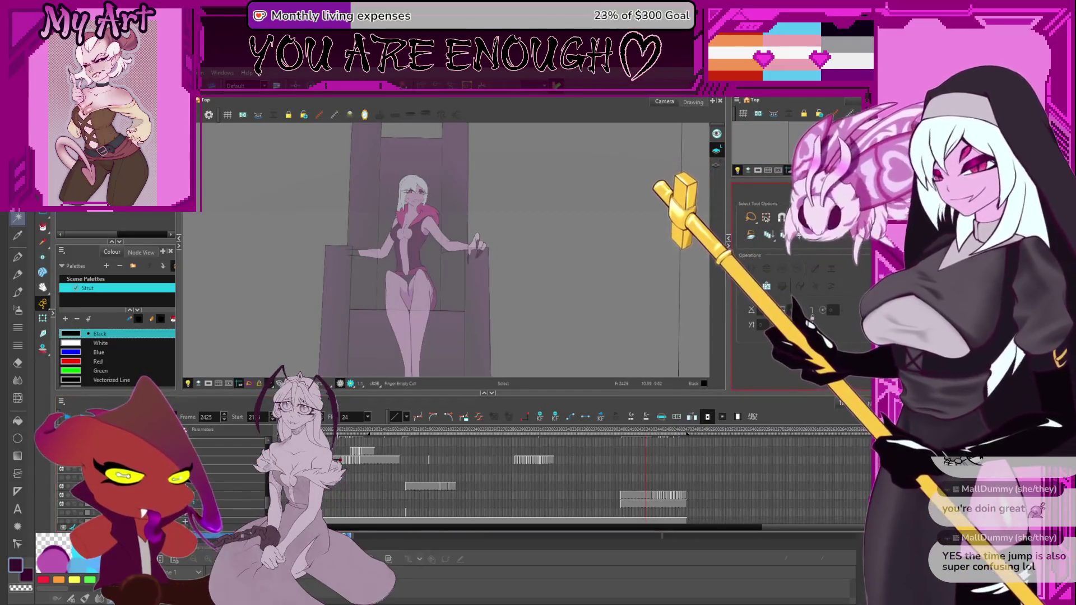
Step: Scrub the timeline between frames 2424 and 2440, then back toward frame 2106
click(554, 422)
click(637, 432)
mouse_move(623, 432)
mouse_down()
mouse_move(663, 434)
mouse_move(611, 438)
mouse_up()
mouse_move(522, 439)
mouse_down()
mouse_move(534, 442)
mouse_move(363, 445)
mouse_move(520, 483)
mouse_up()
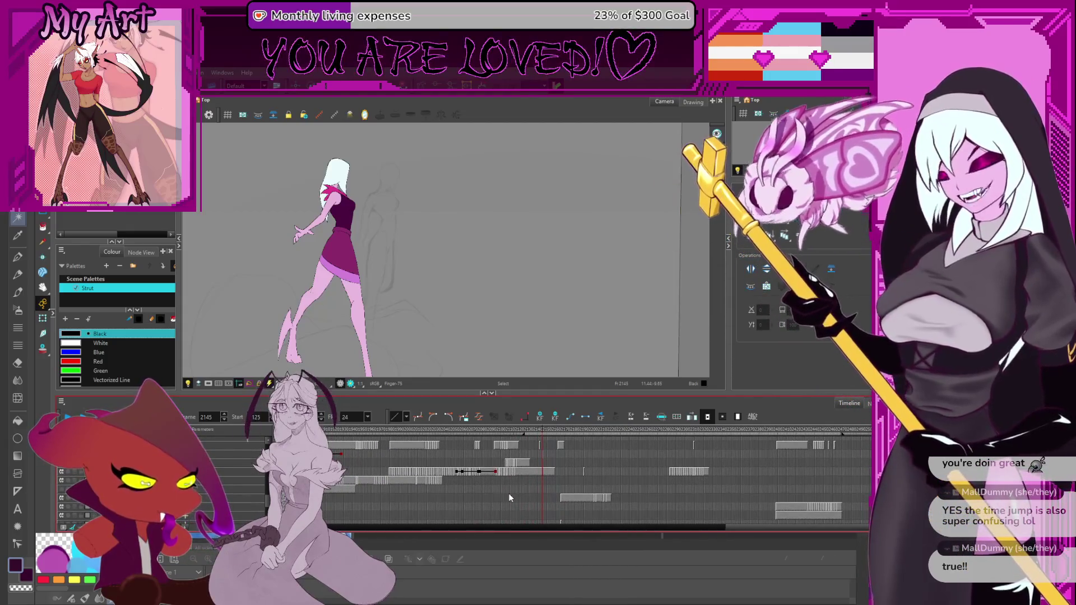
mouse_move(533, 430)
mouse_down()
mouse_move(420, 436)
mouse_move(502, 429)
mouse_up()
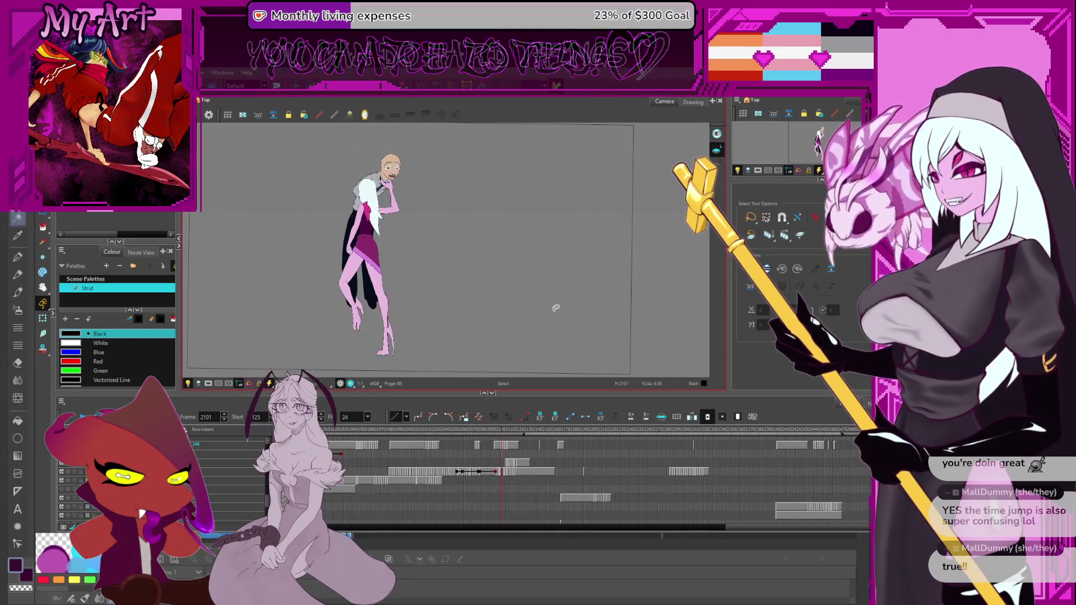
Step: Level the rotated canvas view and scrub to the suited figure's sketch at frame 2160
drag(604, 298, 597, 303)
mouse_move(486, 436)
mouse_down()
mouse_move(456, 432)
mouse_move(527, 422)
mouse_move(379, 438)
mouse_move(499, 429)
mouse_move(580, 456)
mouse_move(557, 466)
mouse_move(584, 478)
mouse_up()
scroll(567, 452, up, 3)
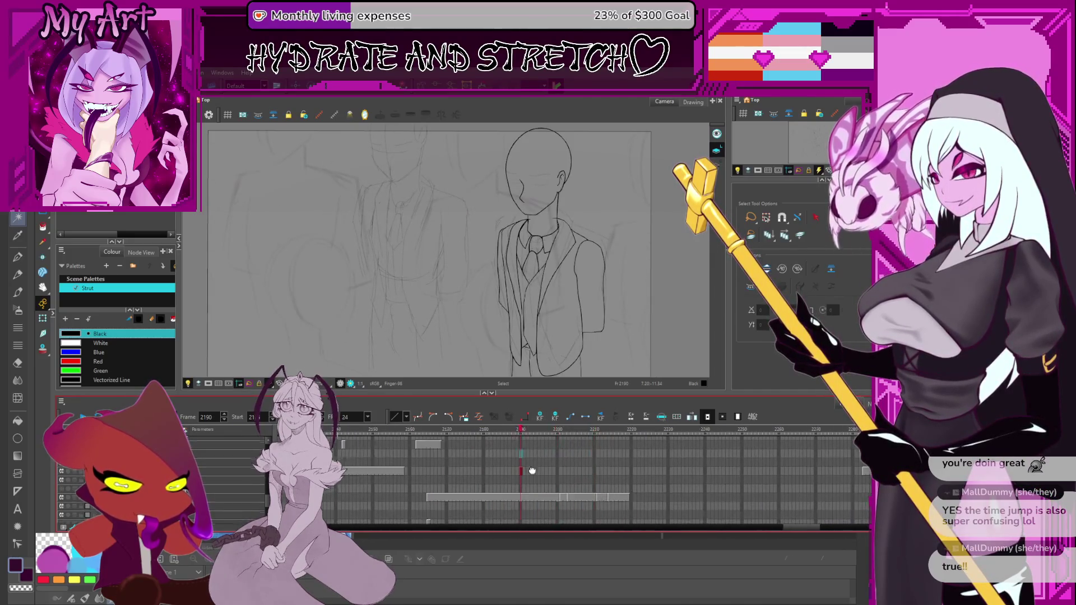
drag(543, 266, 544, 259)
scroll(543, 259, right, 2)
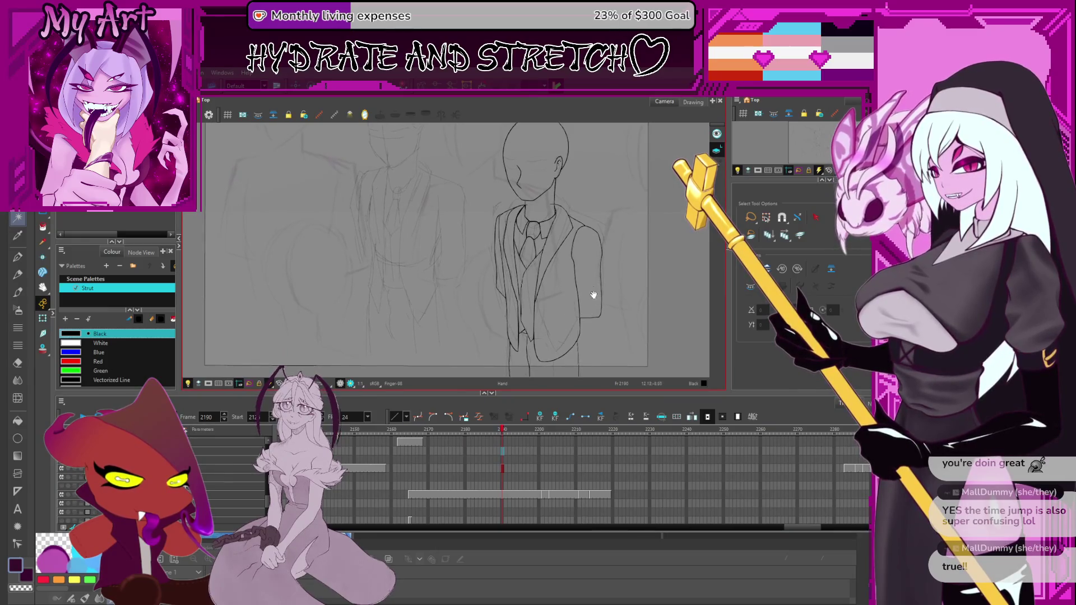
scroll(590, 298, up, 2)
click(424, 431)
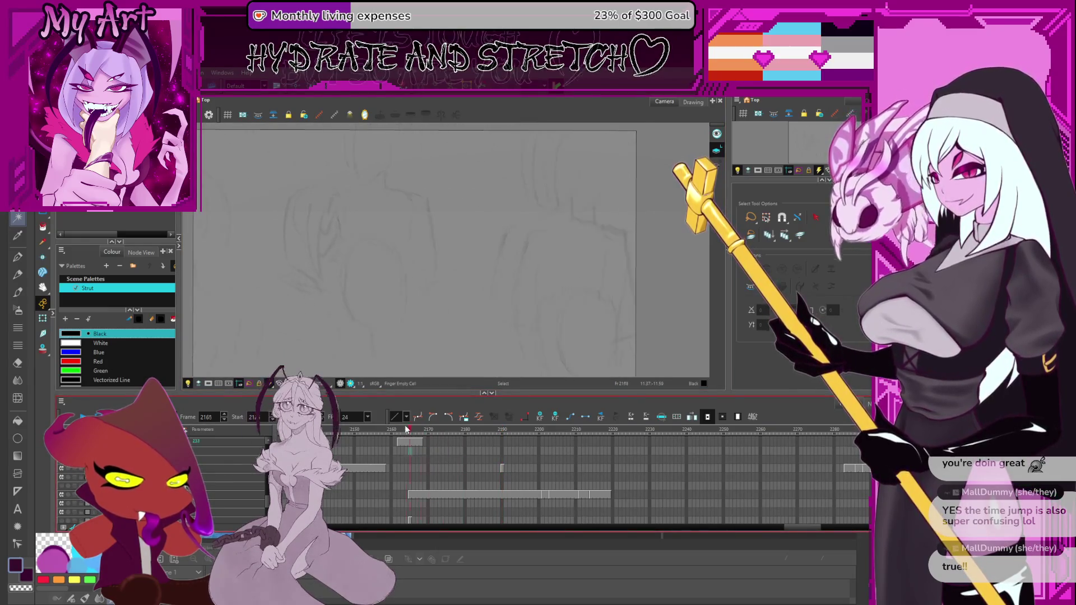
key(Return)
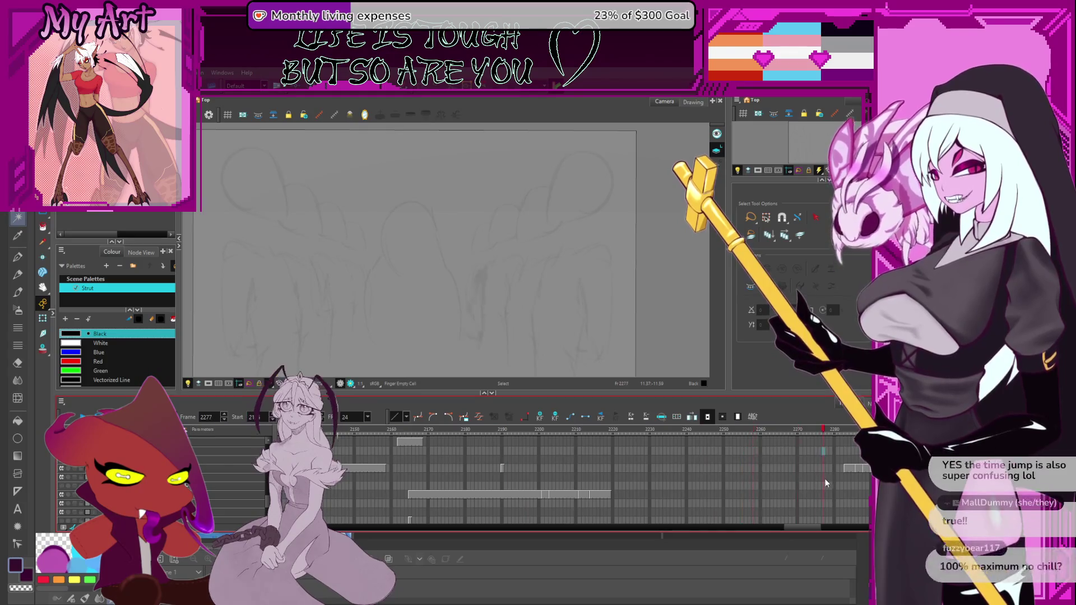
click(507, 492)
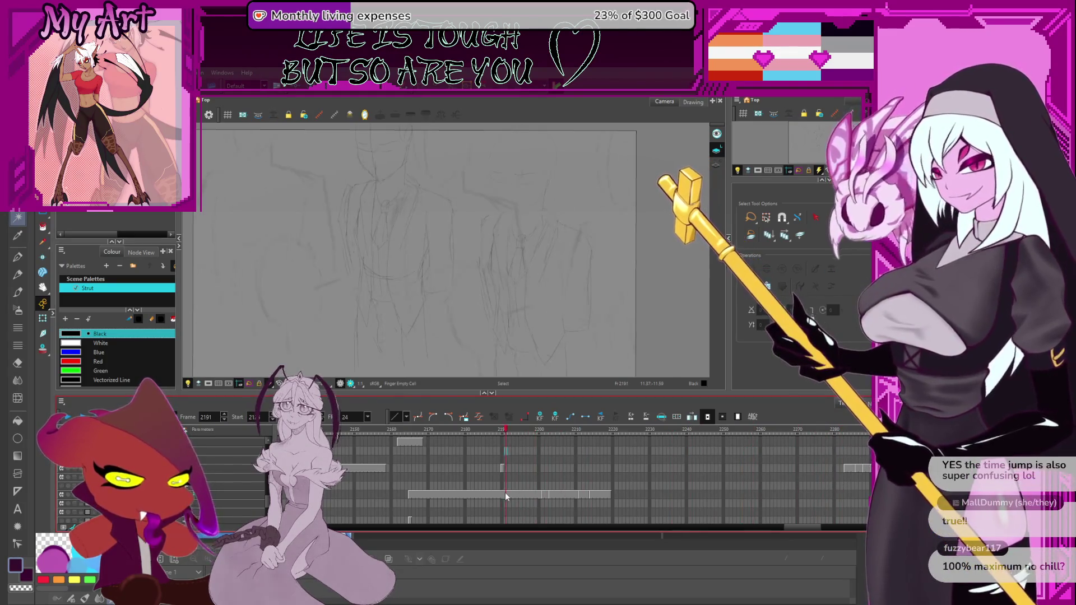
scroll(565, 486, left, 3)
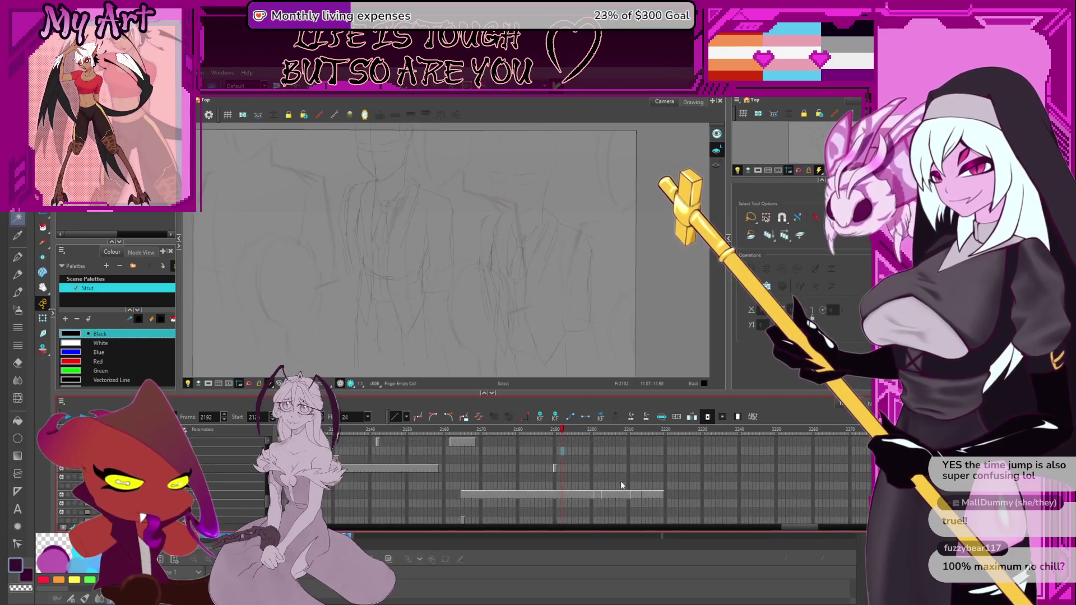
click(654, 429)
click(540, 451)
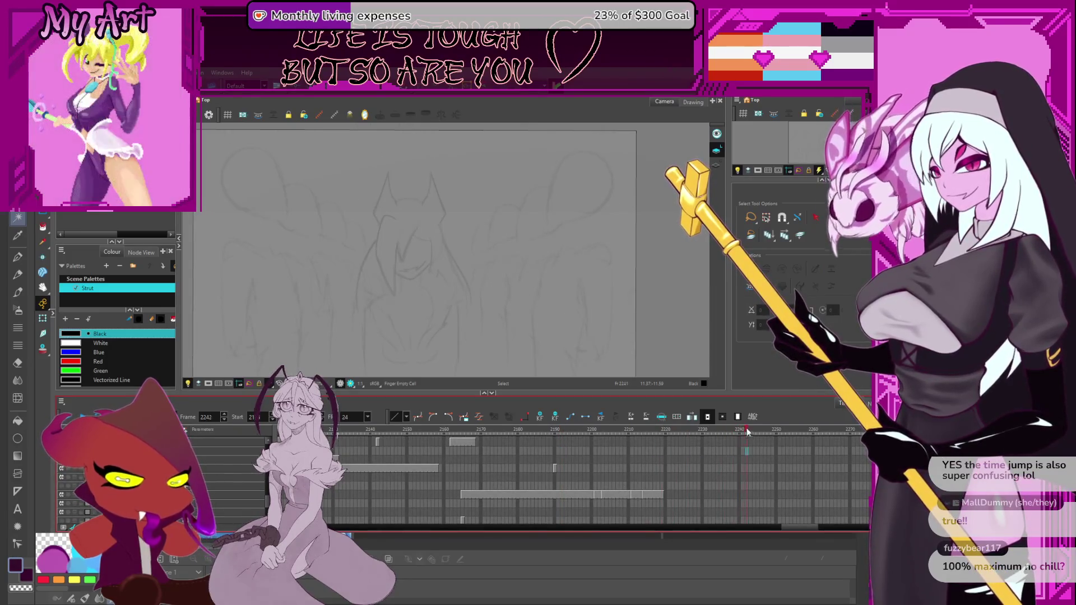
click(424, 449)
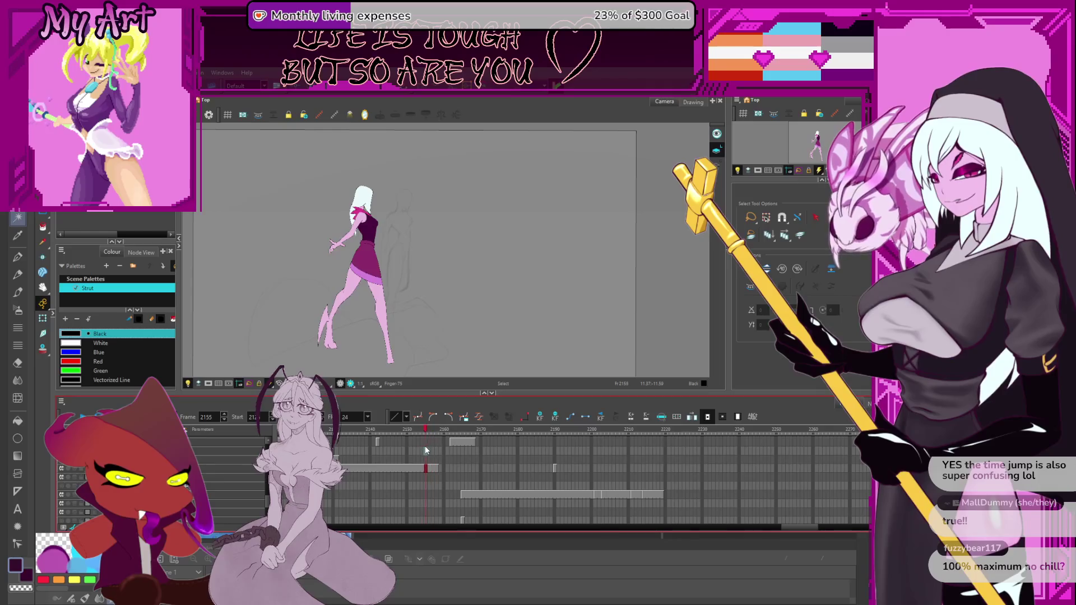
click(441, 451)
scroll(479, 462, down, 5)
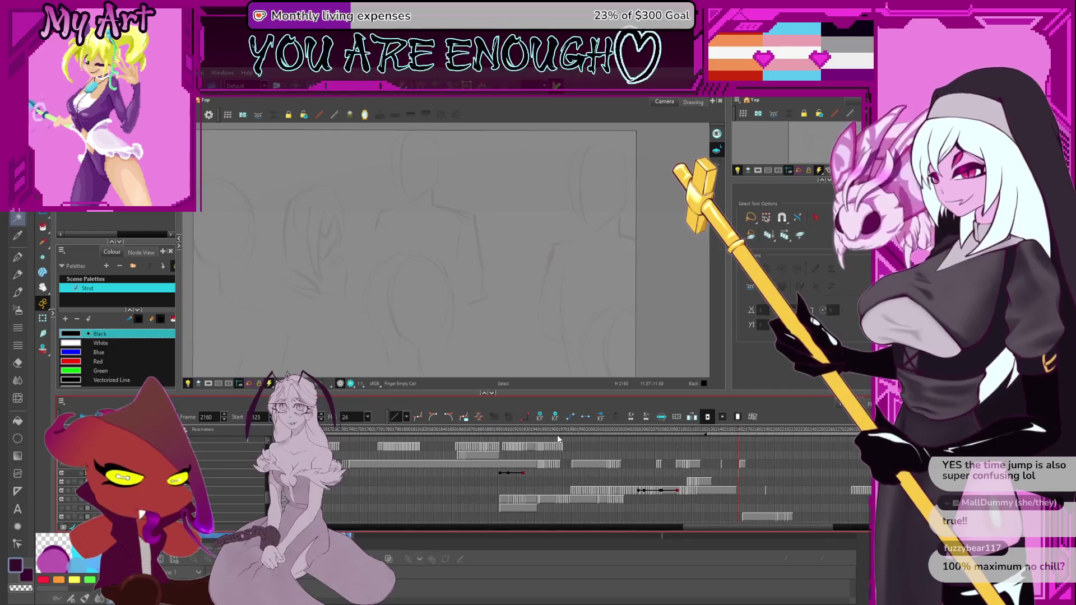
click(533, 442)
mouse_move(449, 433)
mouse_down()
mouse_move(358, 433)
mouse_move(653, 422)
mouse_move(751, 436)
mouse_move(757, 456)
mouse_move(550, 454)
mouse_up()
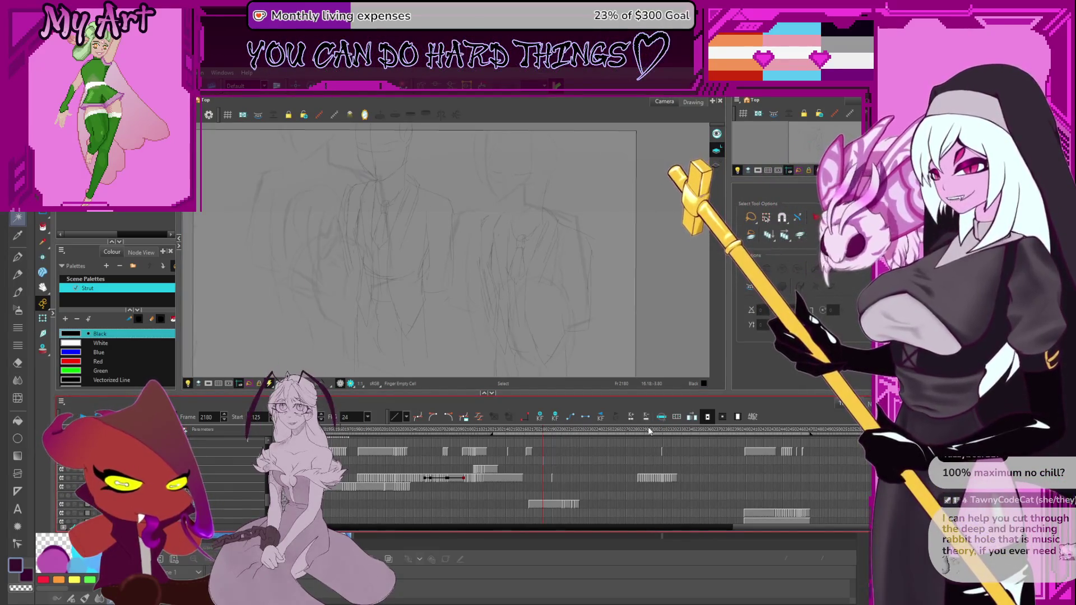
click(674, 431)
click(746, 432)
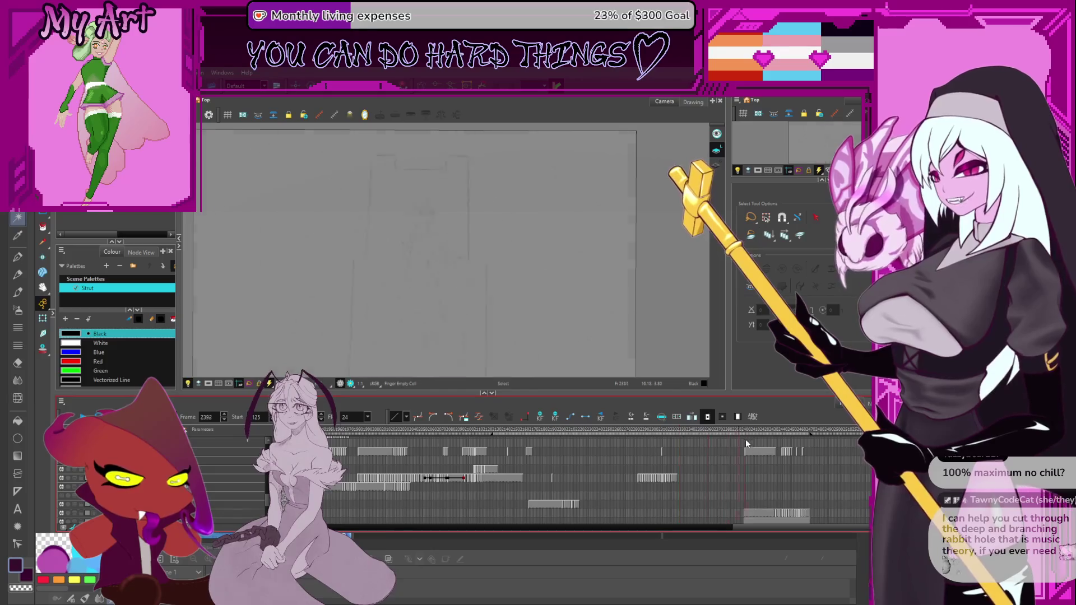
click(687, 431)
mouse_move(673, 443)
mouse_down()
mouse_move(650, 458)
mouse_move(663, 465)
mouse_up()
scroll(663, 465, up, 3)
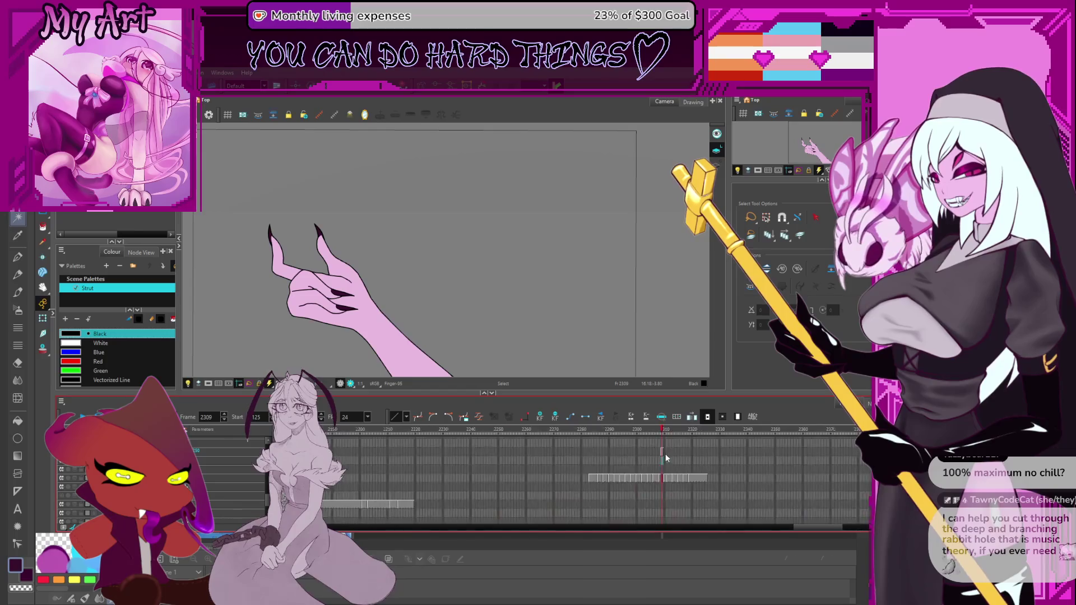
drag(568, 314, 578, 325)
drag(342, 463, 642, 480)
click(502, 494)
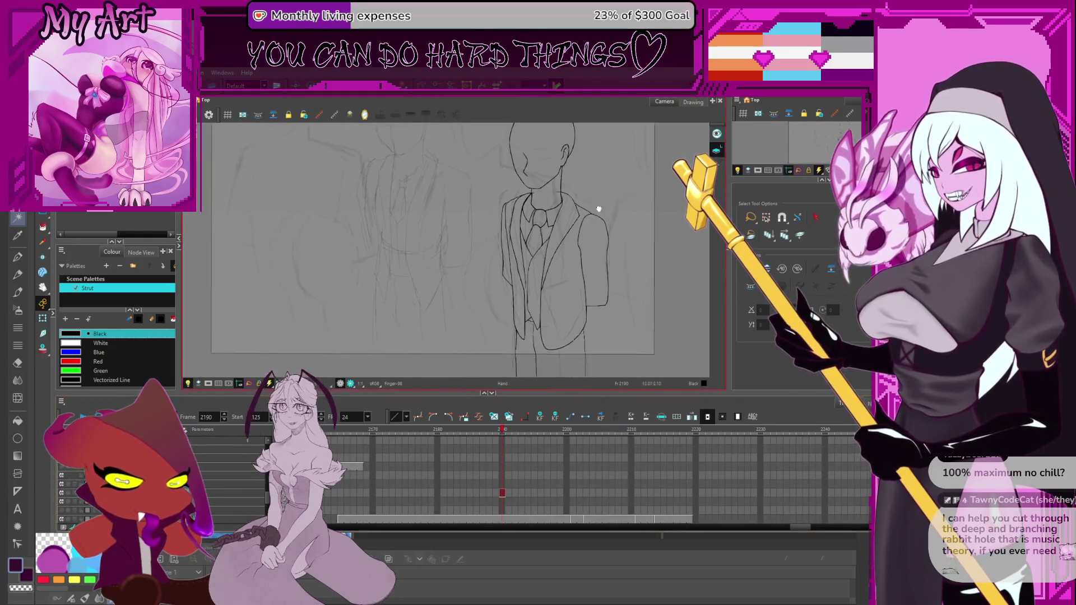
Step: Zoom into the face, lasso the head outline, and switch to the Contour Editor (Alt+Q)
scroll(581, 254, up, 4)
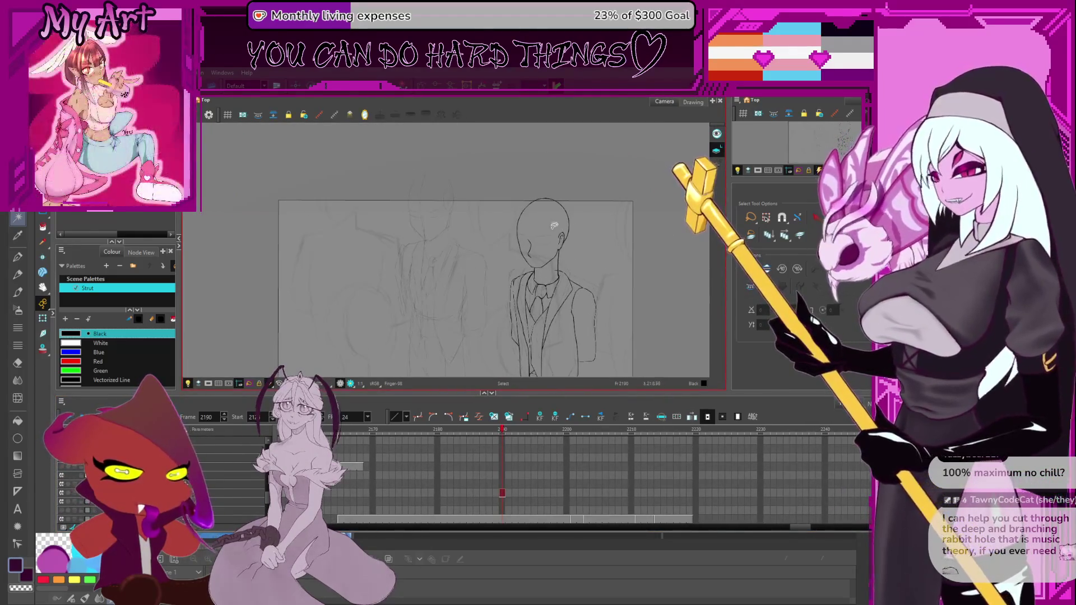
drag(505, 256, 518, 285)
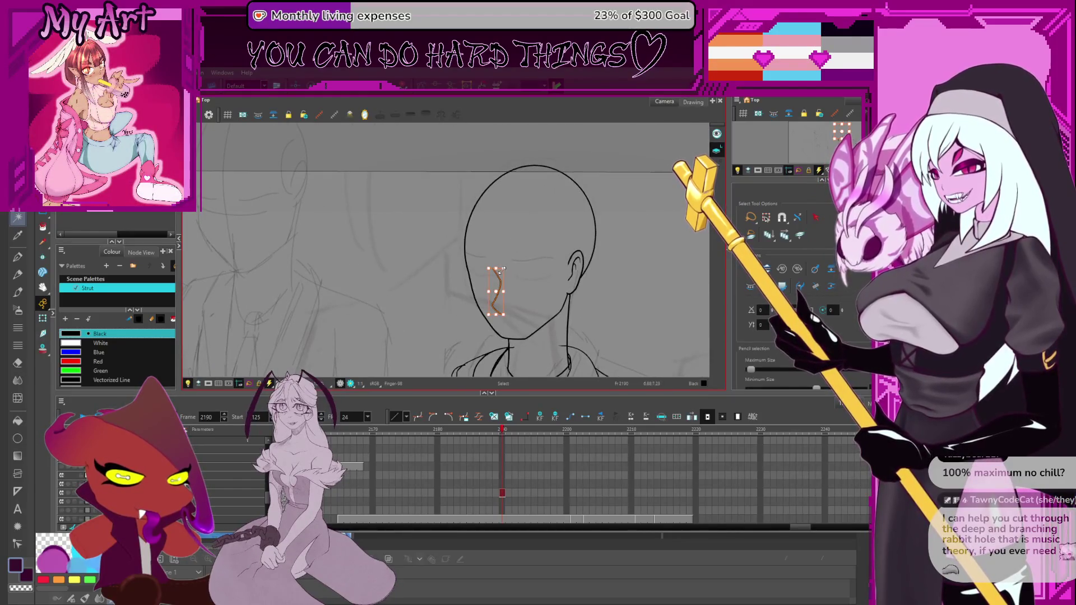
scroll(502, 270, up, 3)
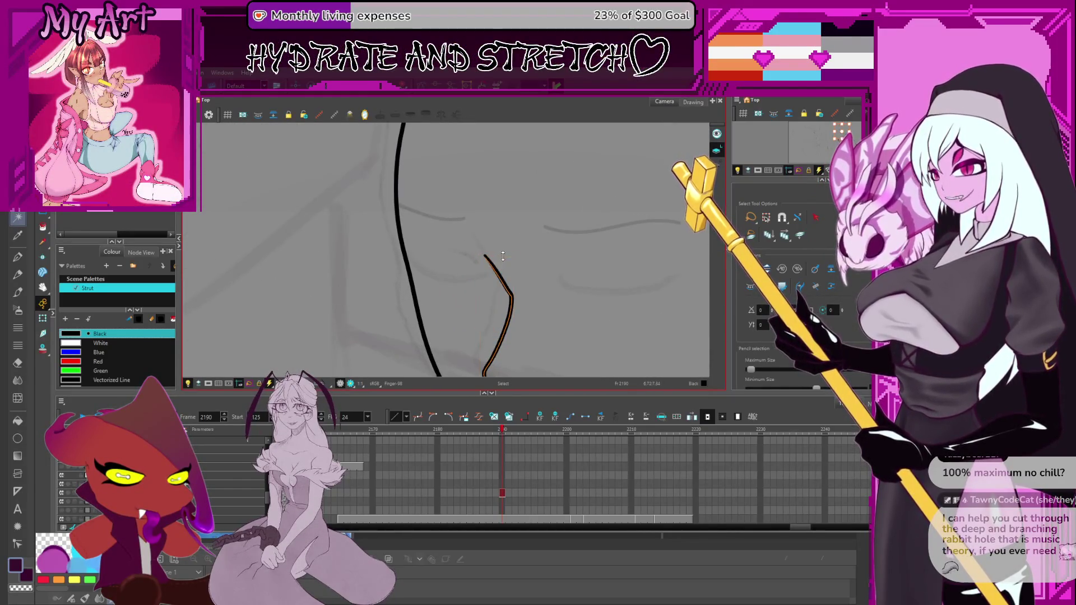
scroll(512, 258, down, 5)
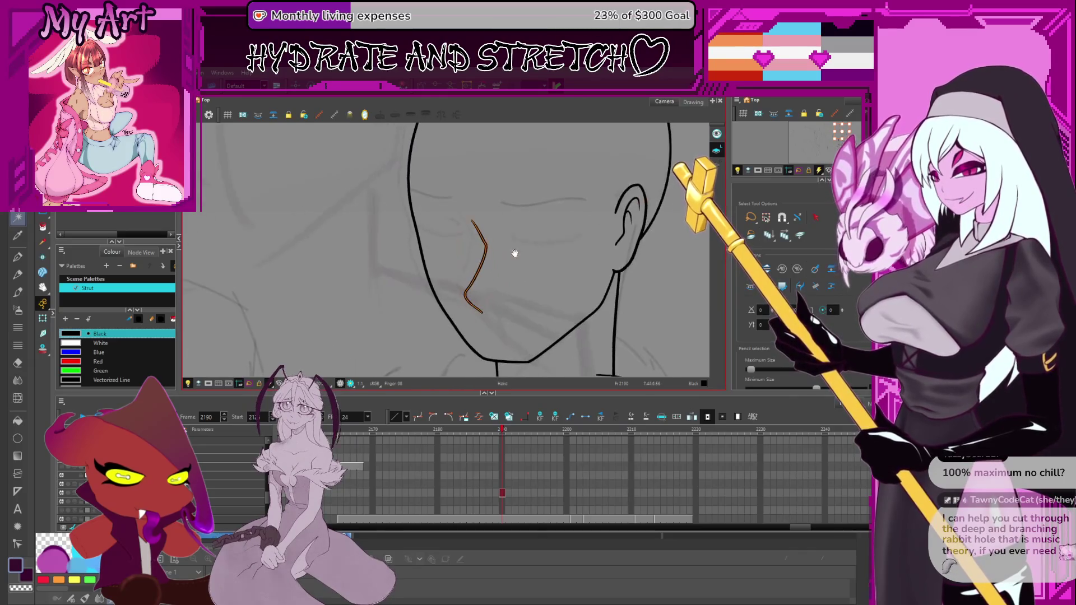
scroll(521, 275, up, 2)
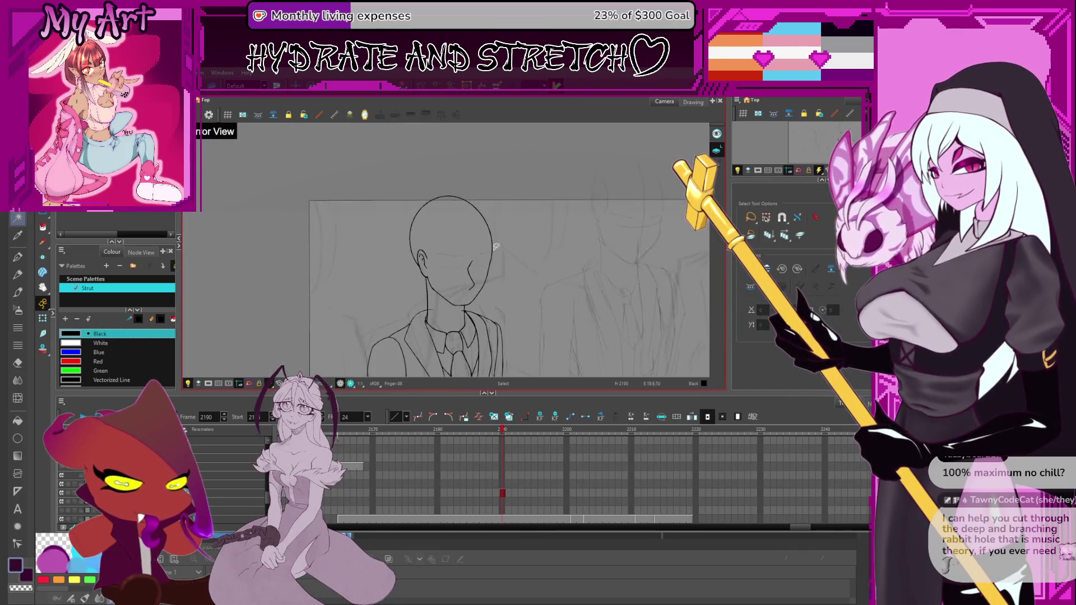
drag(465, 221, 461, 223)
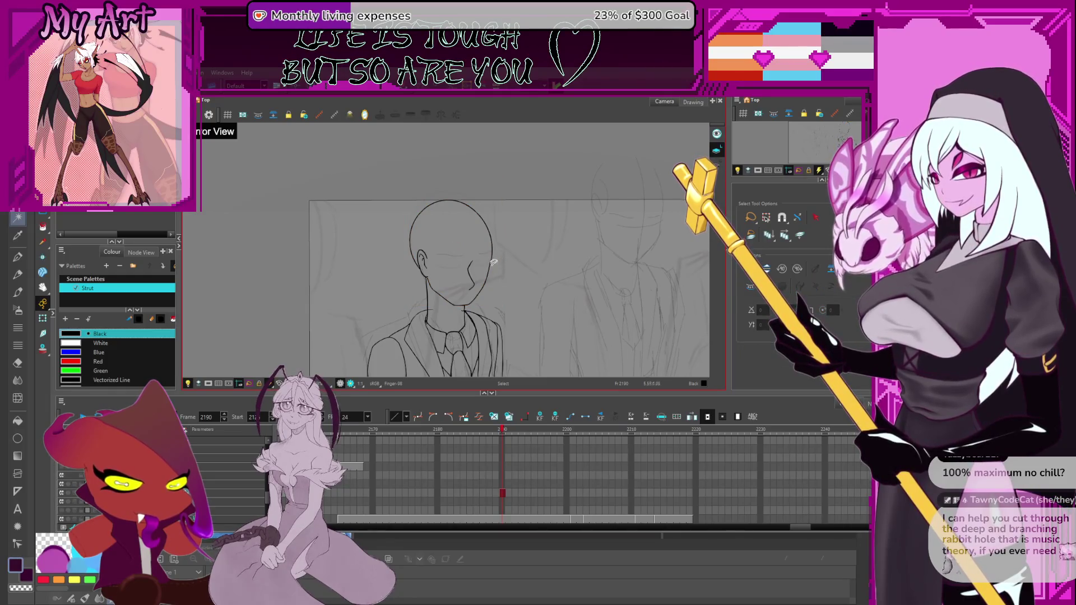
key(alt+q)
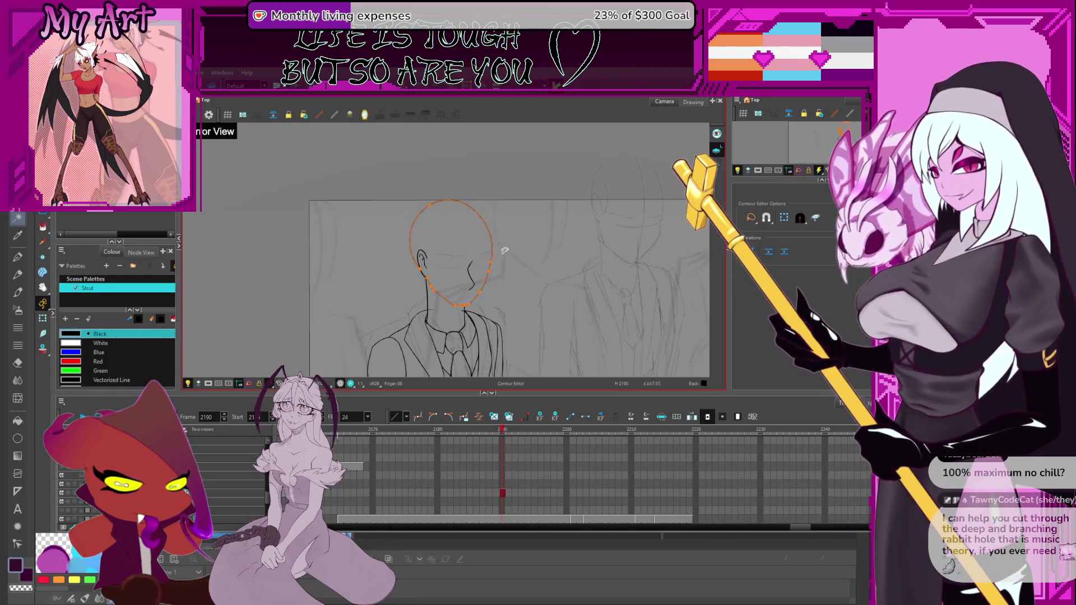
Step: Select the face contour for point editing, panning to frame the jaw
click(502, 259)
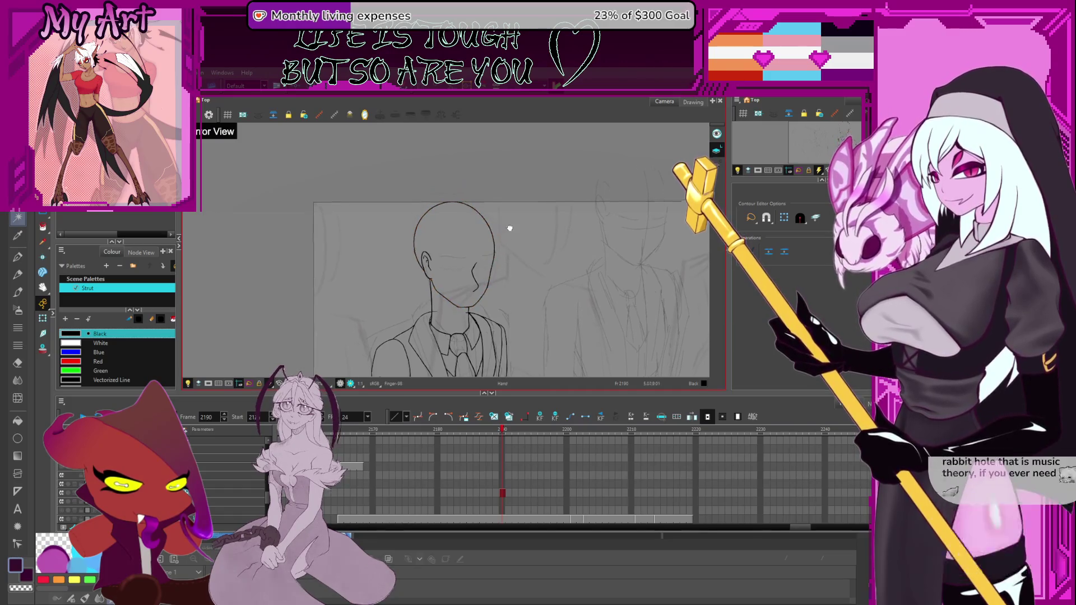
scroll(504, 261, up, 5)
drag(535, 270, 483, 264)
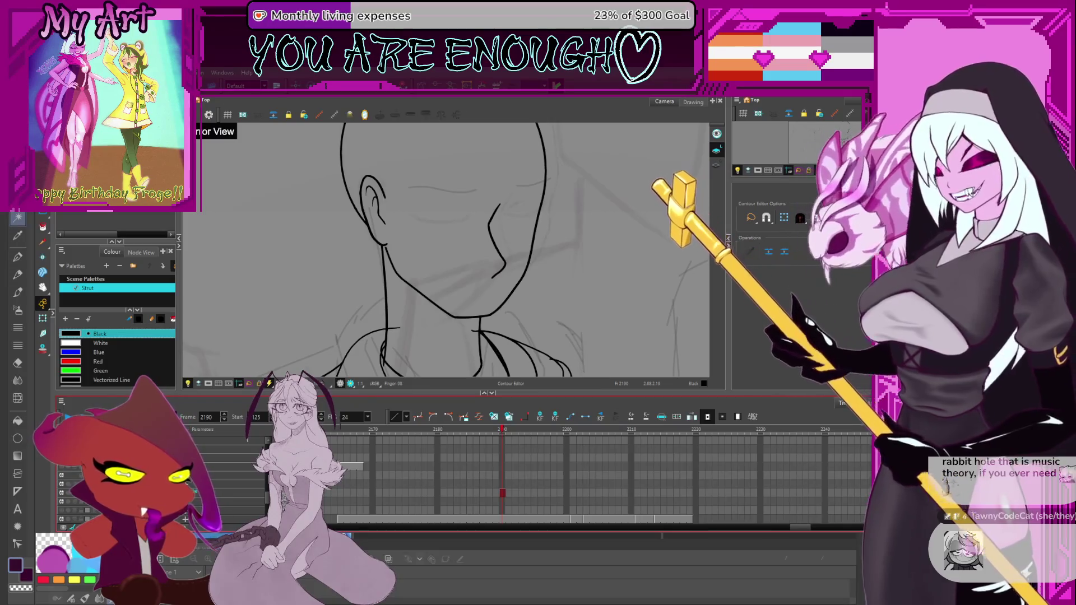
mouse_move(471, 320)
mouse_down()
mouse_move(455, 289)
mouse_move(471, 283)
mouse_up()
click(465, 281)
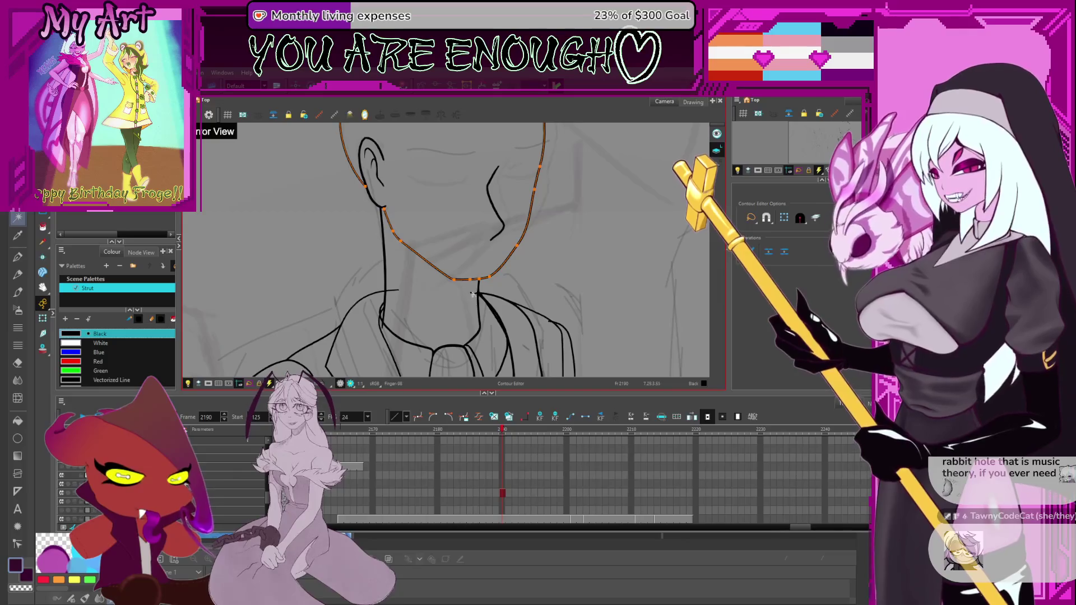
scroll(465, 293, down, 2)
scroll(476, 314, up, 3)
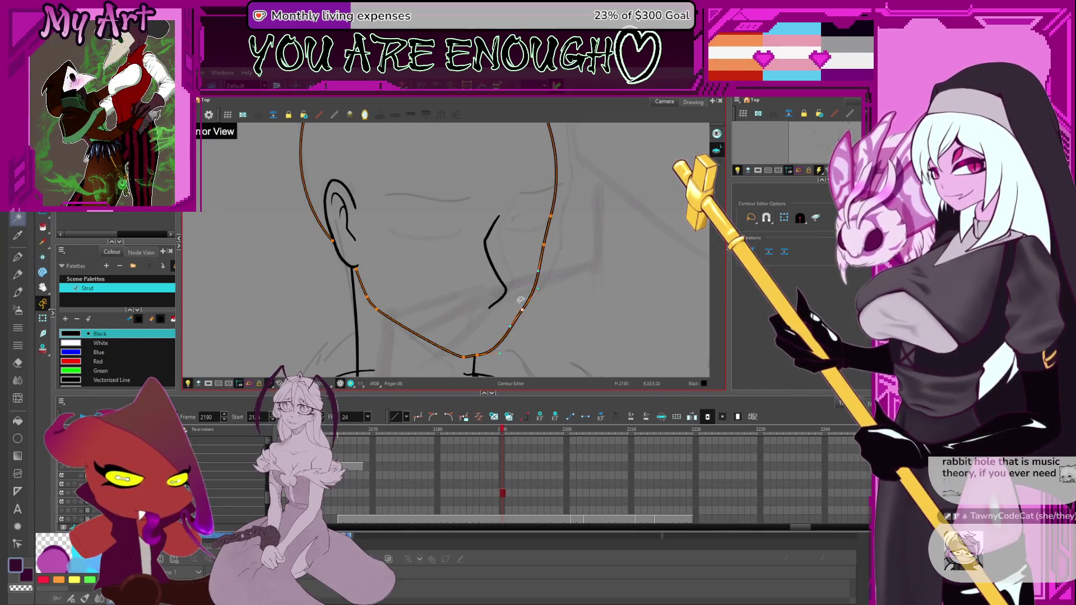
drag(502, 341, 492, 312)
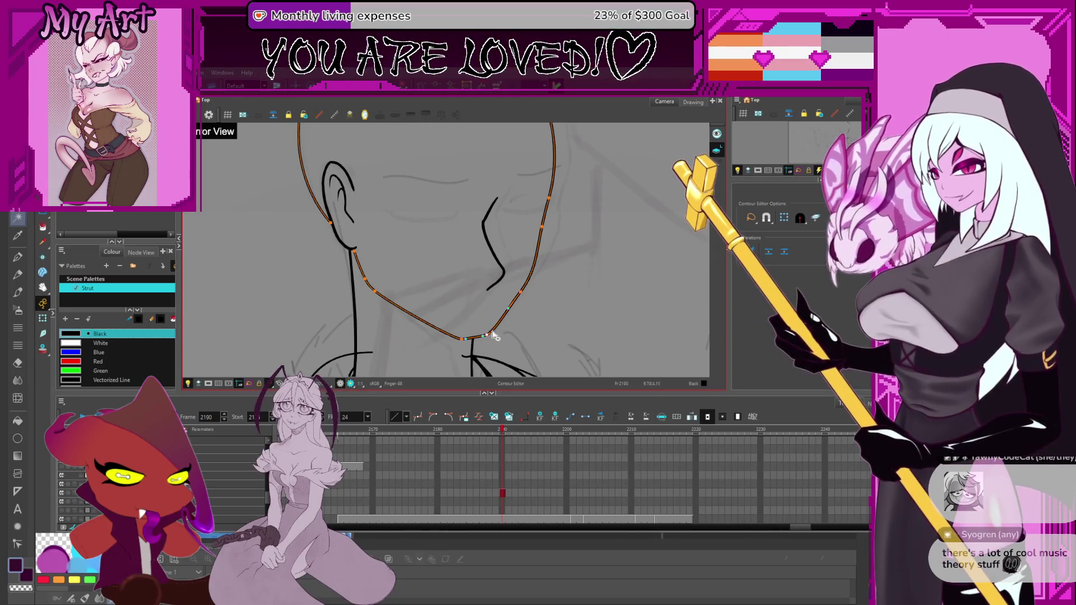
scroll(561, 263, up, 2)
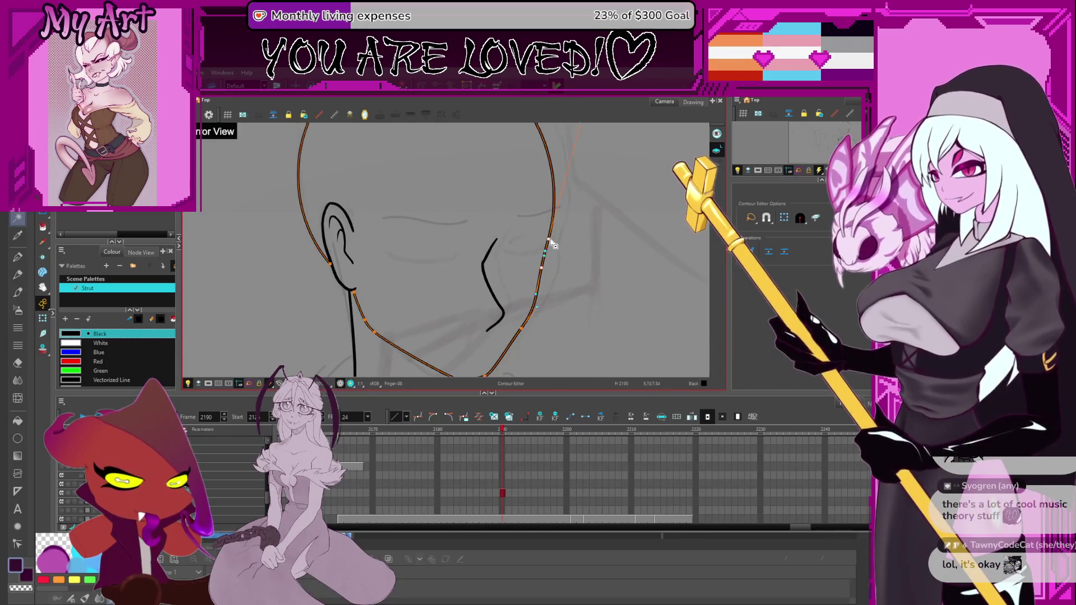
Step: Drag a point on the head outline's right side to smooth its curve, then select the ear stroke
click(566, 236)
scroll(560, 241, down, 3)
click(500, 183)
click(510, 223)
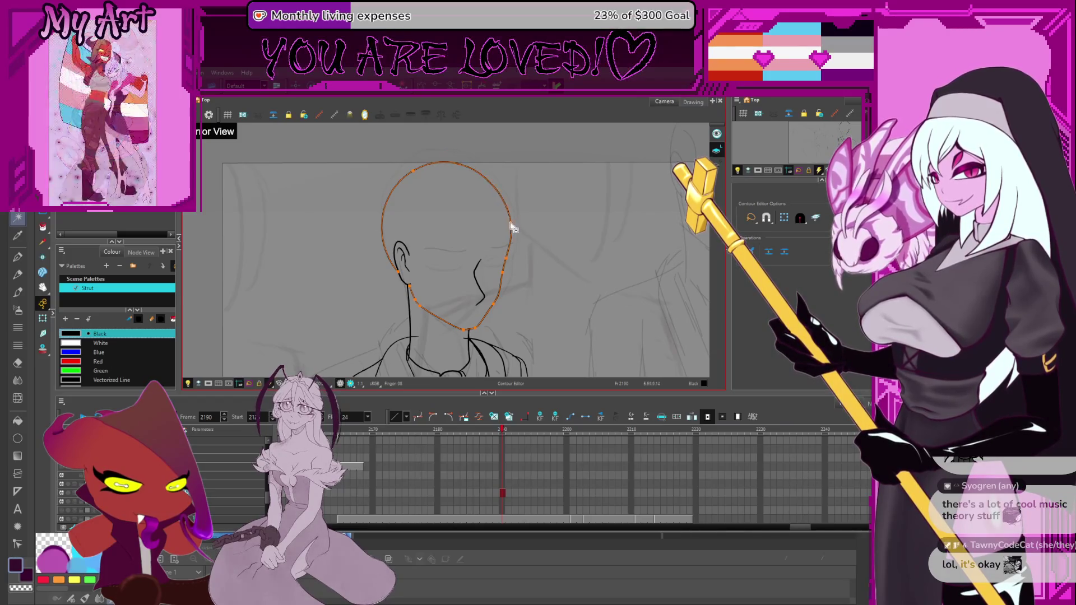
drag(510, 223, 508, 226)
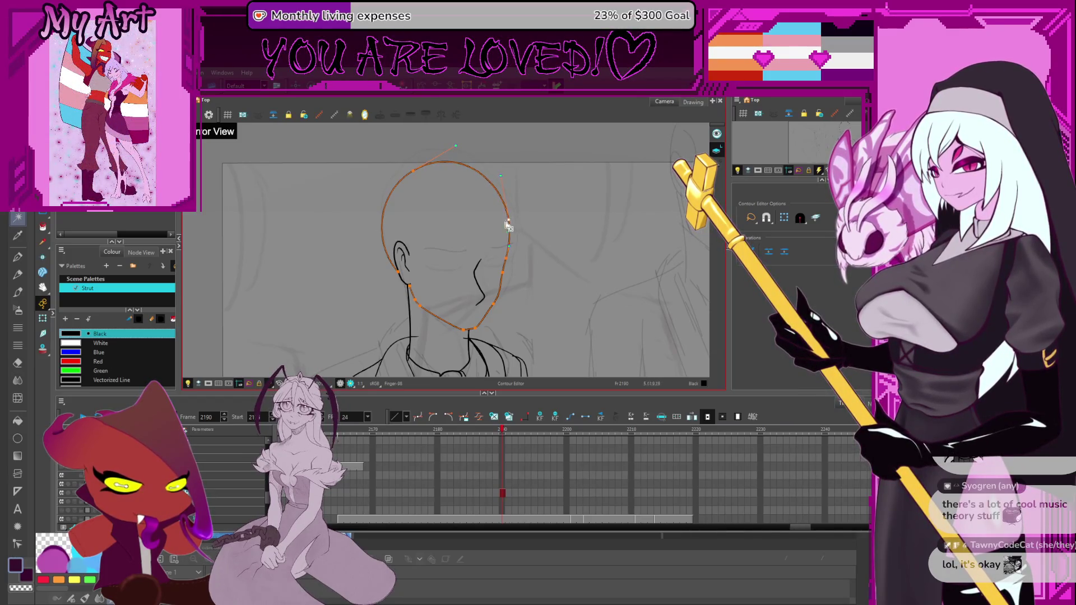
key(alt+s)
click(412, 255)
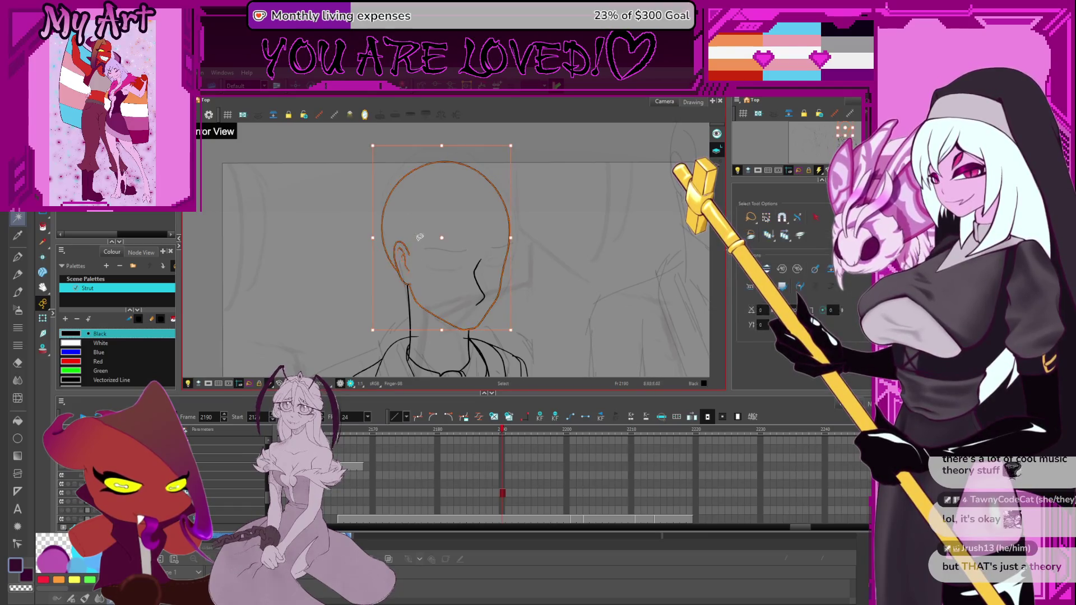
click(403, 261)
click(402, 261)
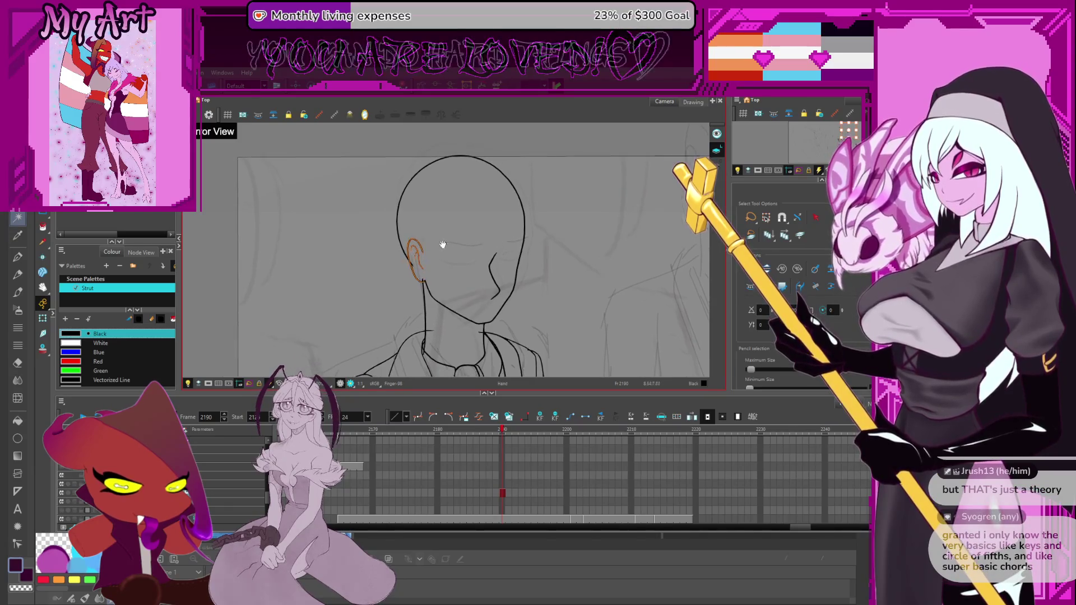
click(443, 290)
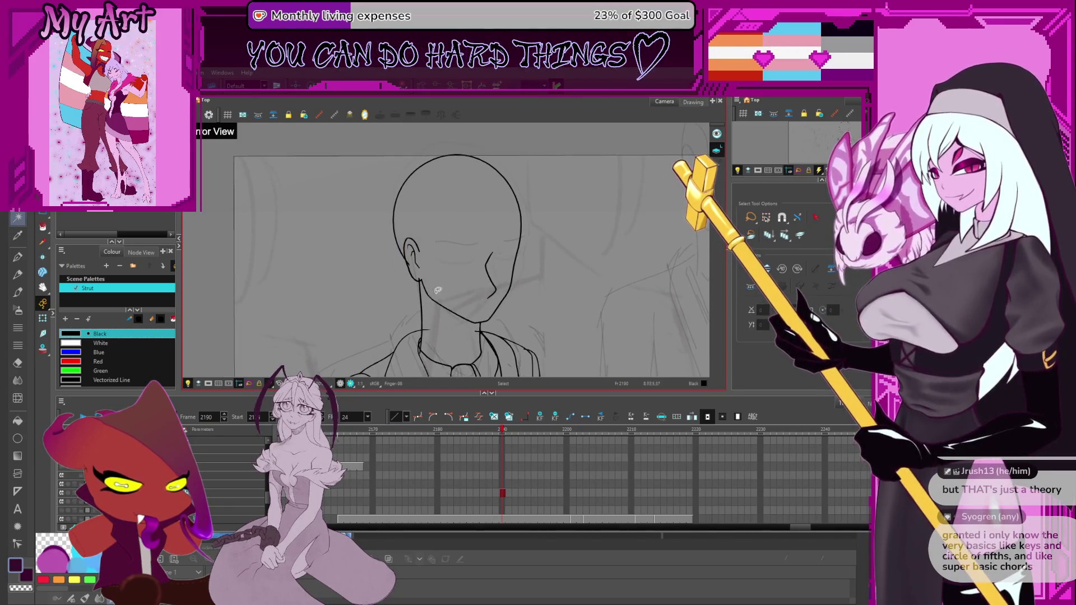
scroll(460, 190, down, 5)
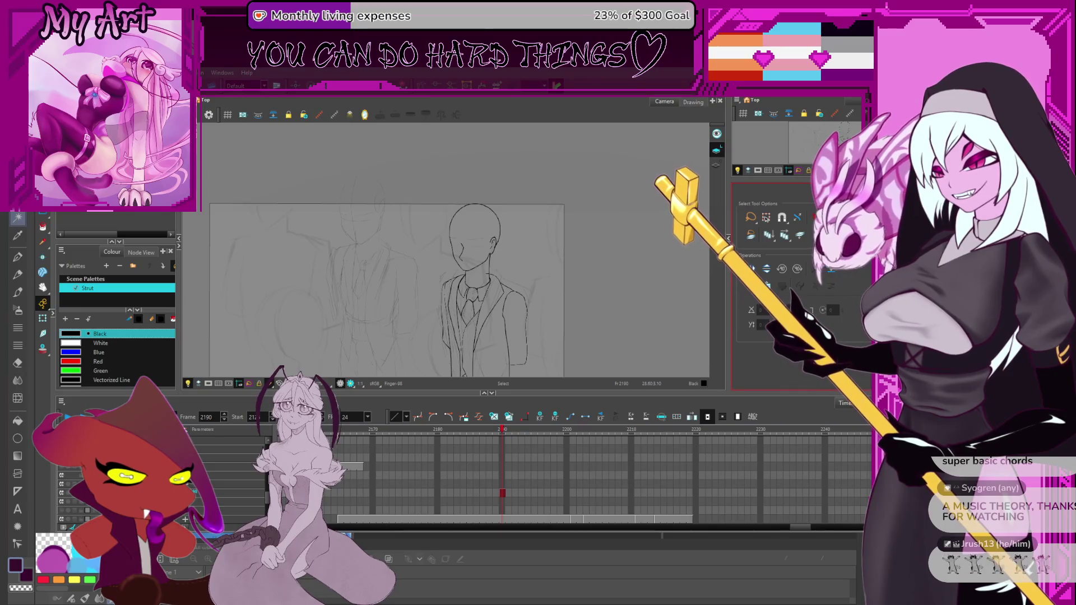
click(767, 218)
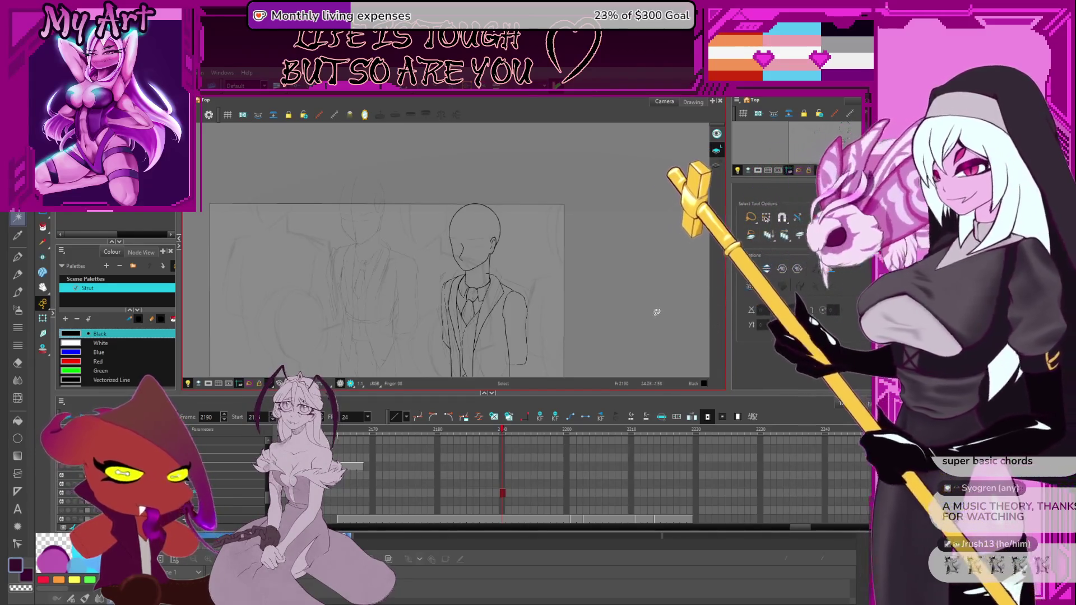
Step: Zoom in and select the head outline with the Contour Editor
scroll(657, 312, up, 4)
drag(536, 222, 520, 233)
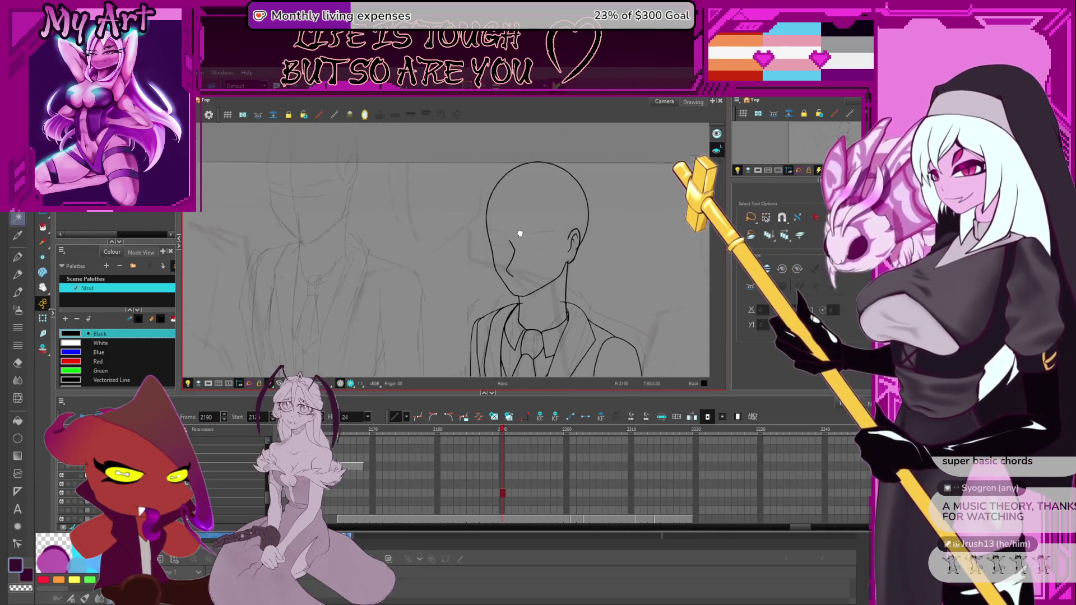
scroll(520, 233, down, 2)
key(alt+q)
click(520, 233)
scroll(521, 231, down, 3)
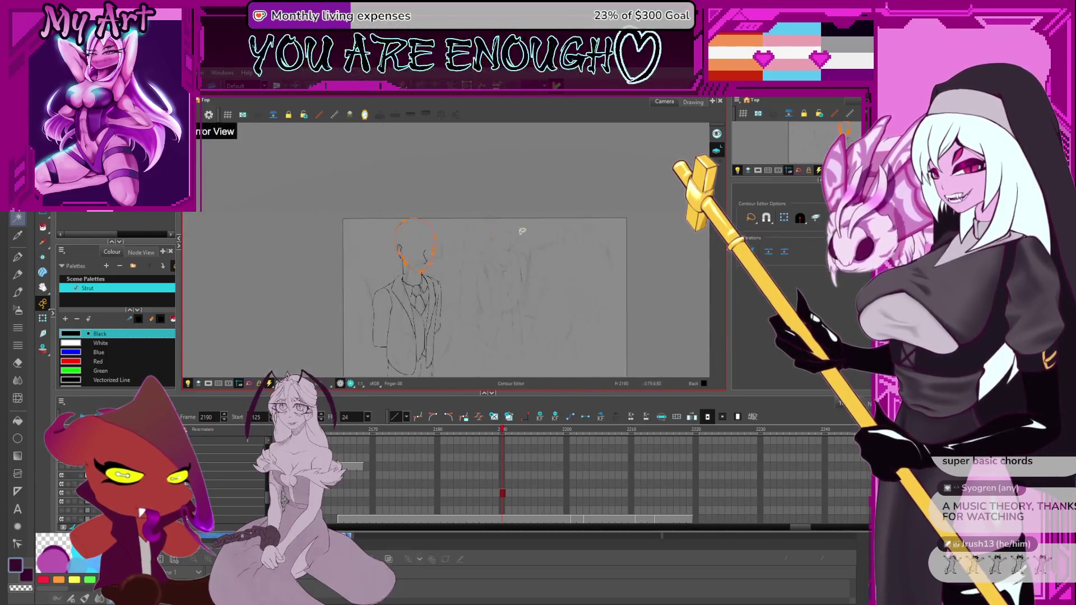
scroll(443, 250, up, 2)
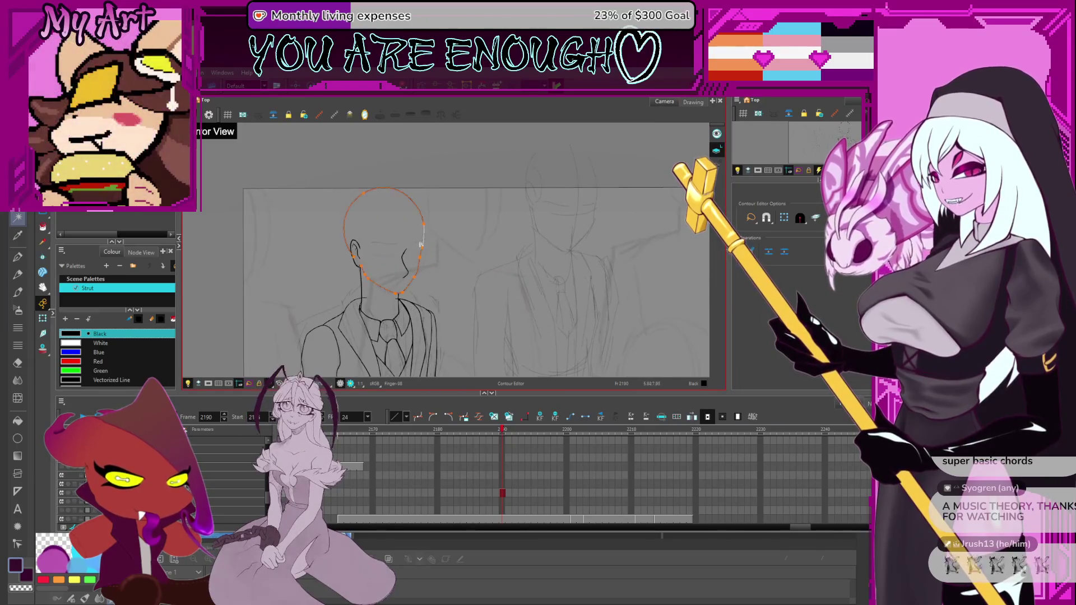
drag(420, 244, 449, 253)
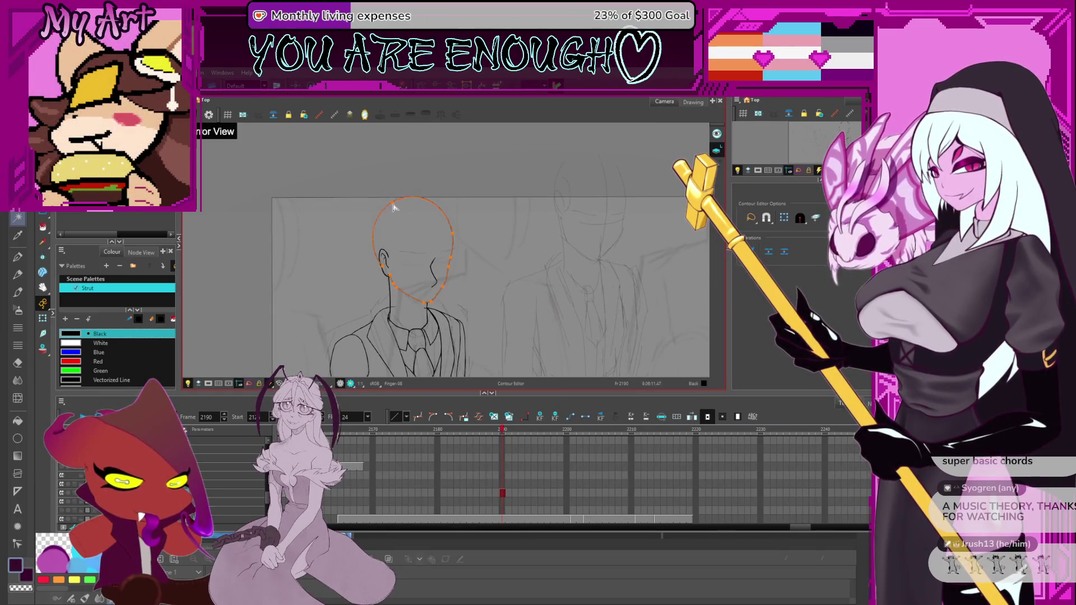
click(452, 271)
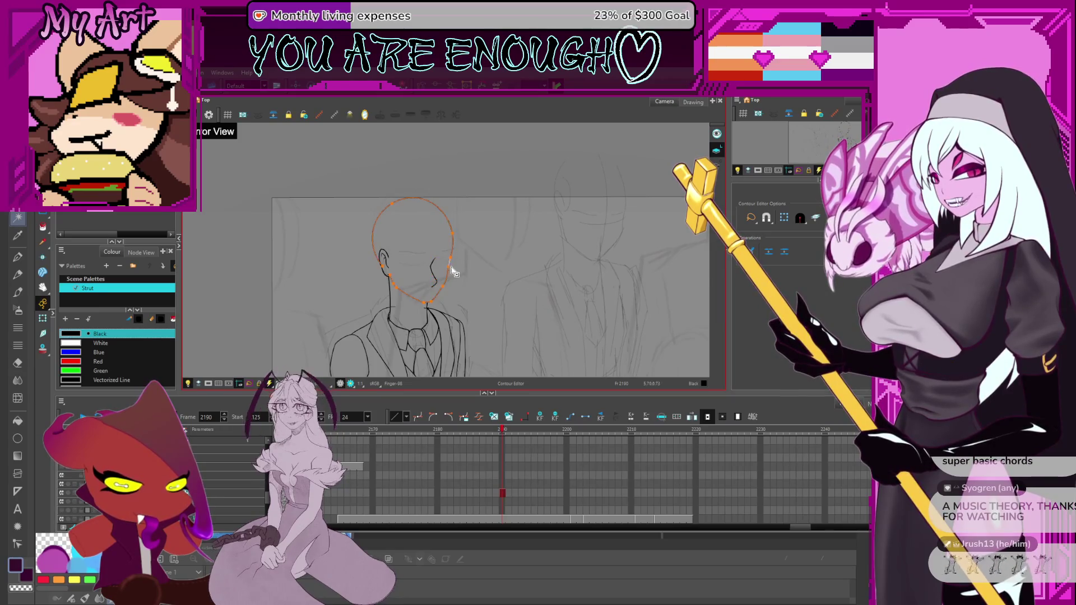
Step: Centre the view on the neck and torso and show the neck stroke's control points
scroll(455, 273, up, 2)
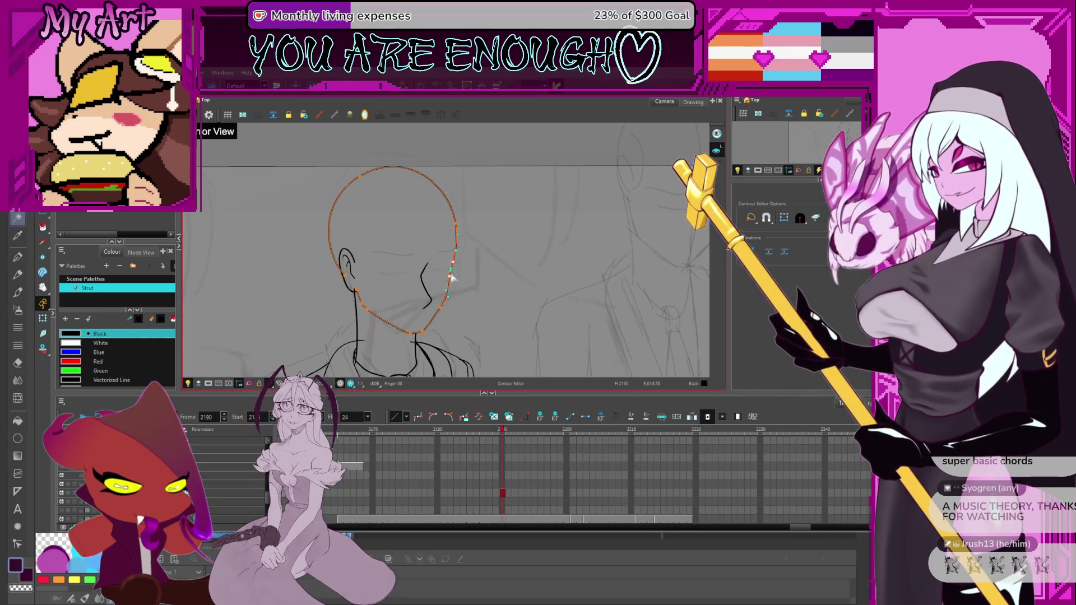
scroll(441, 306, down, 2)
mouse_move(424, 339)
mouse_down()
mouse_move(476, 303)
mouse_move(506, 242)
mouse_up()
mouse_move(518, 282)
mouse_down()
mouse_move(565, 290)
mouse_move(591, 326)
mouse_up()
drag(392, 306, 409, 306)
scroll(557, 194, up, 3)
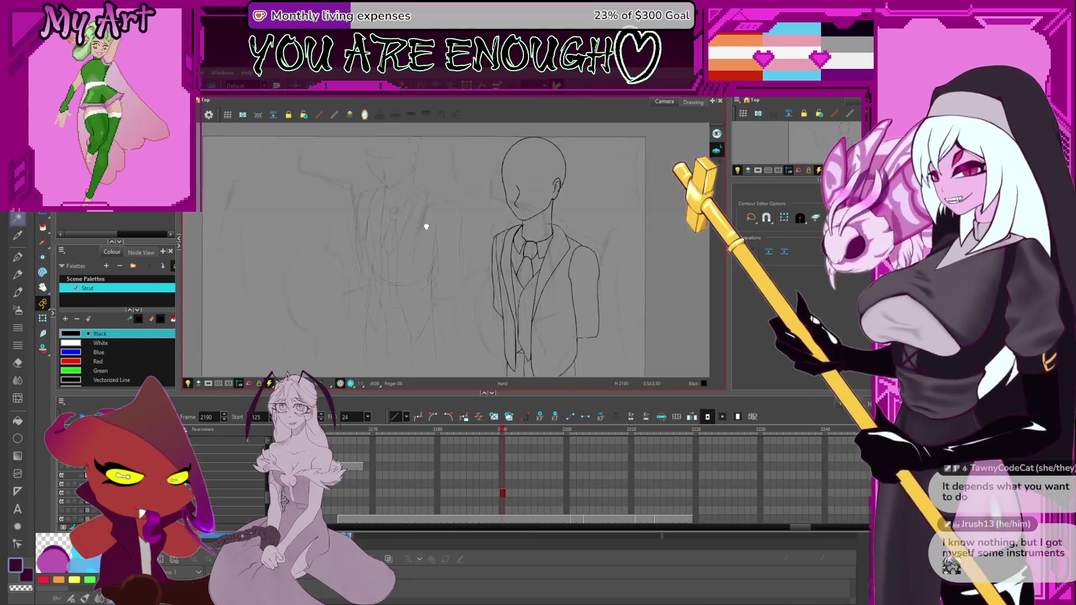
drag(556, 195, 486, 223)
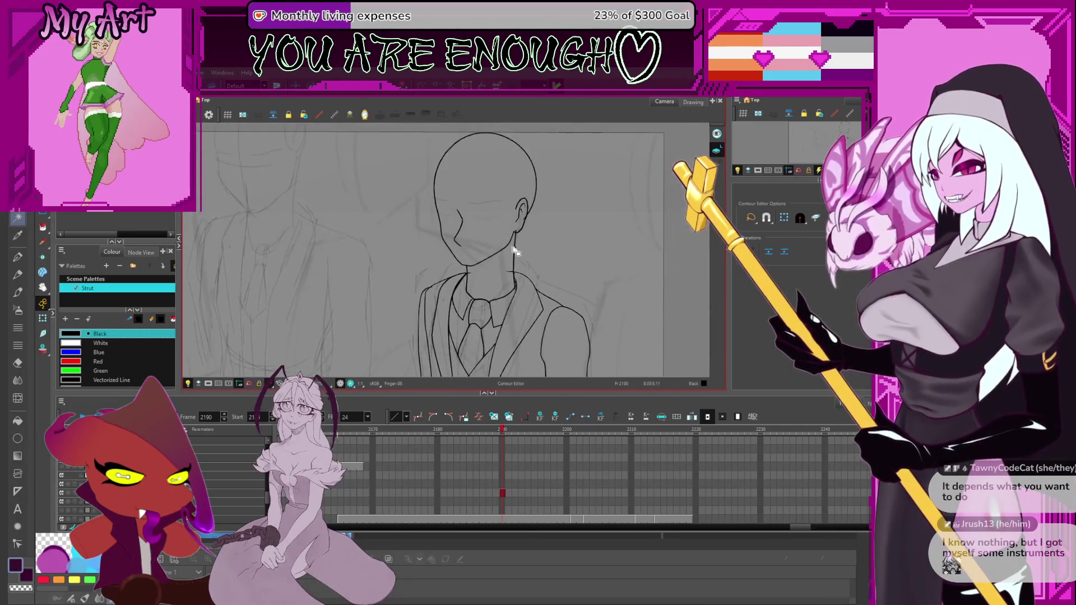
scroll(486, 223, up, 3)
key(alt+q)
click(547, 231)
click(543, 227)
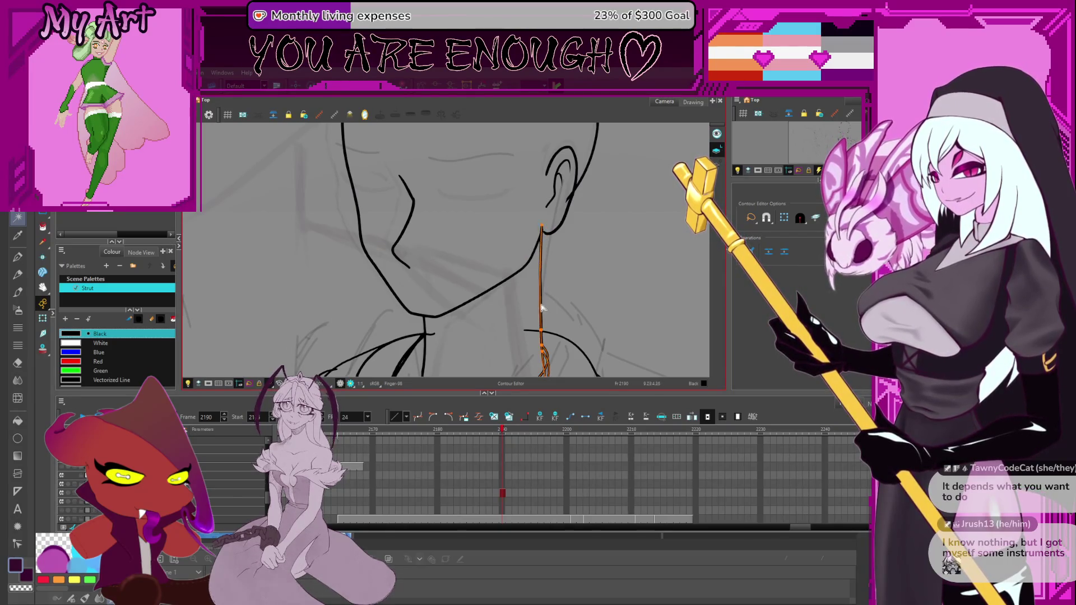
Step: Cut out the stray collar segment with the Cutter and delete it
key(alt+t)
scroll(505, 269, down, 2)
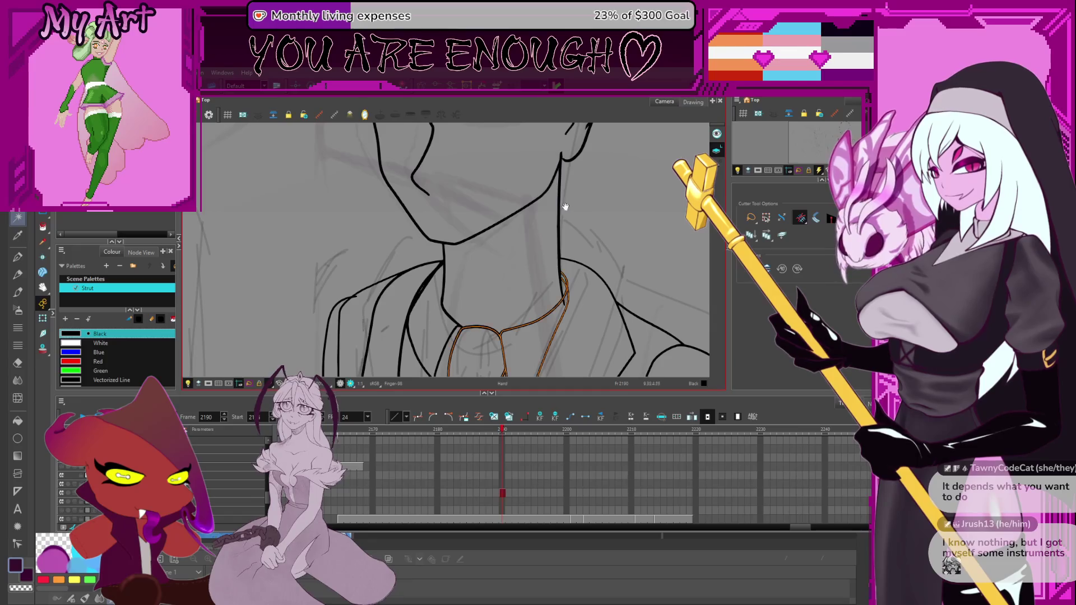
scroll(493, 236, down, 3)
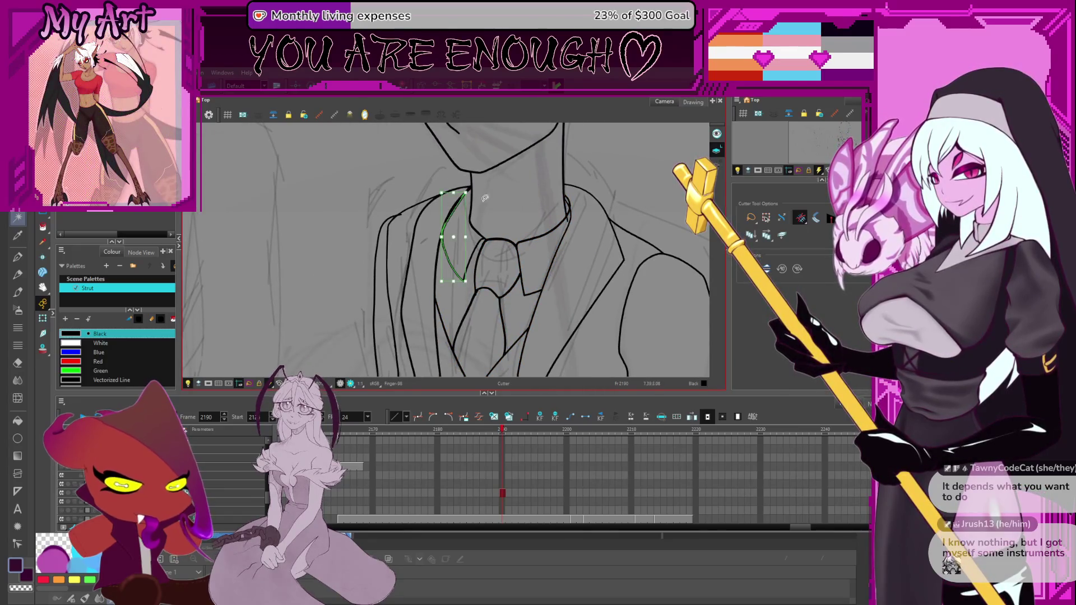
click(466, 201)
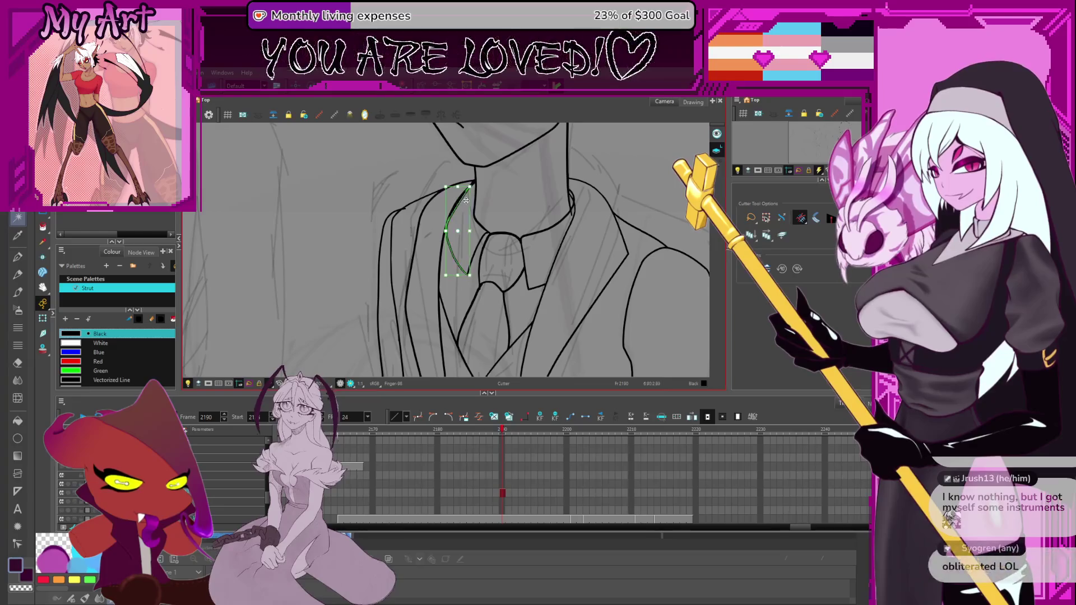
scroll(458, 192, up, 1)
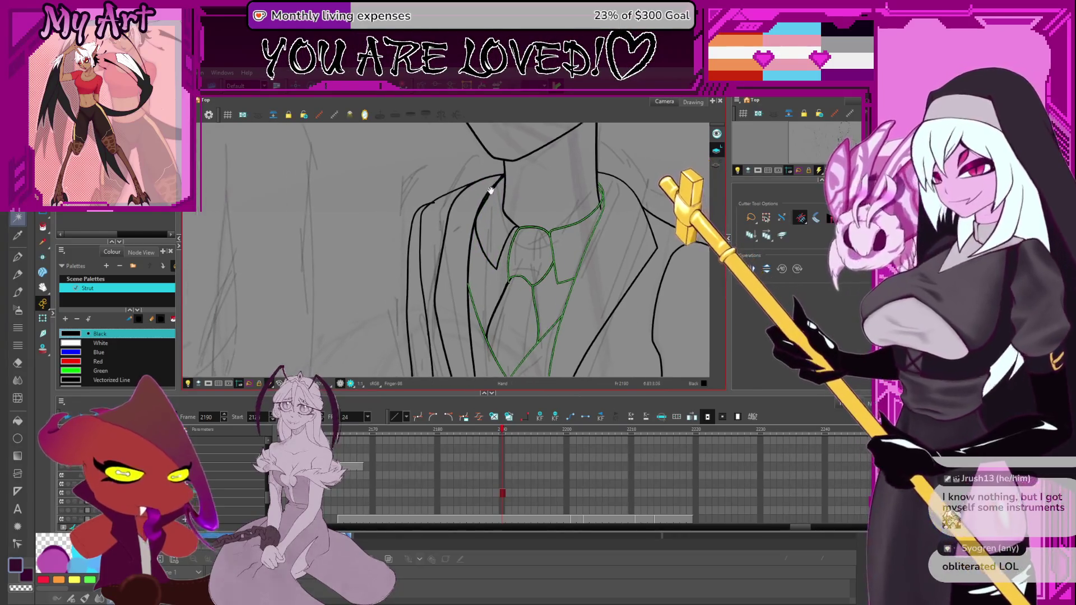
key(Delete)
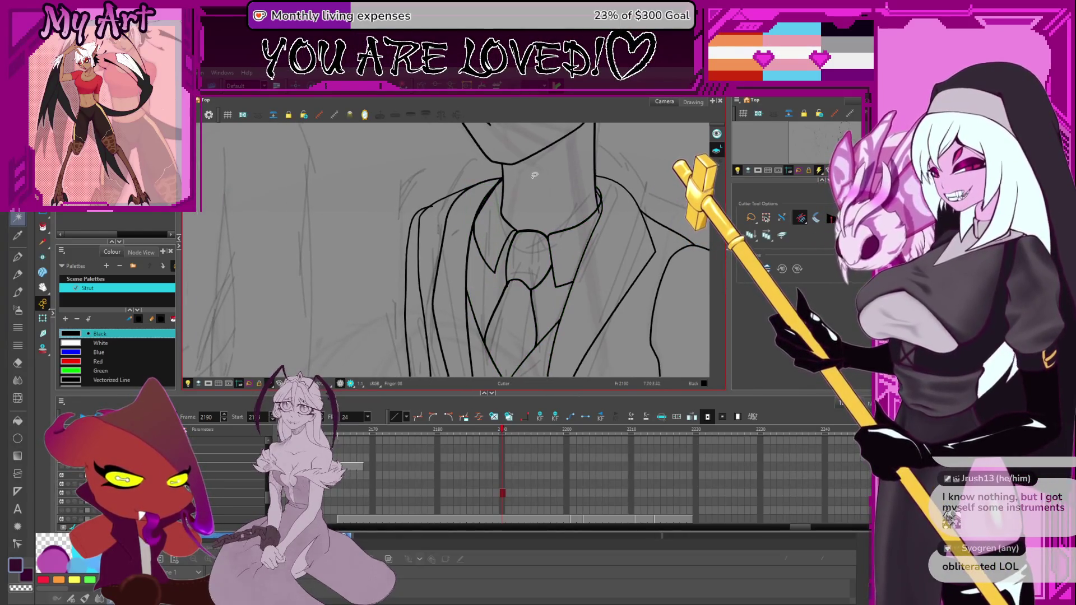
Step: Reshape the collar line beside the neck with the Contour Editor
key(alt+q)
click(474, 227)
drag(473, 229, 483, 209)
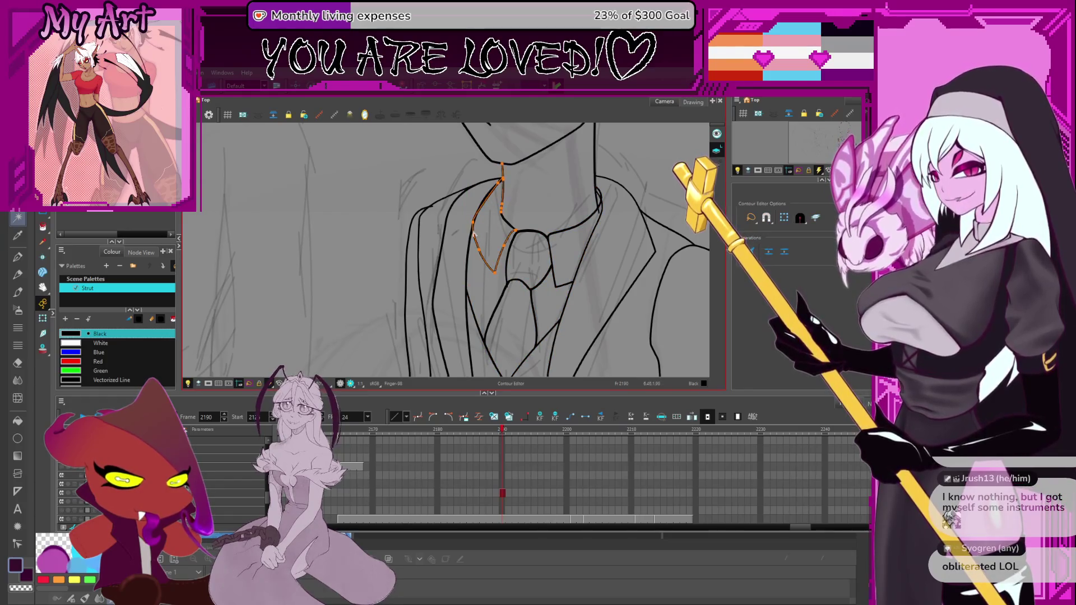
scroll(487, 219, down, 3)
scroll(487, 219, down, 2)
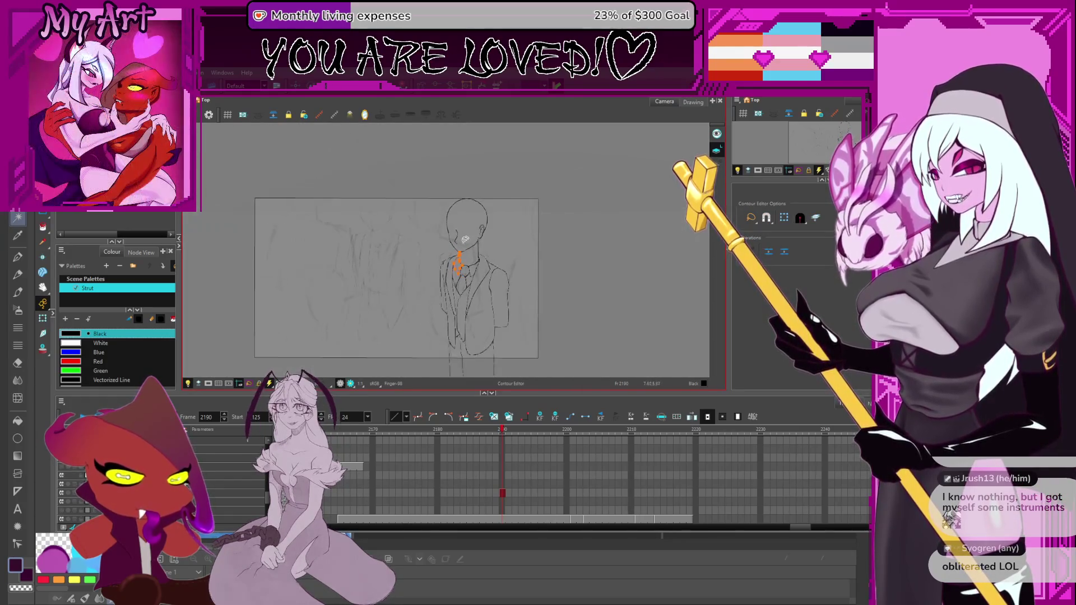
Step: Switch to the Select tool and reframe the view with zoom, mirroring and panning
drag(353, 258, 456, 262)
key(alt+s)
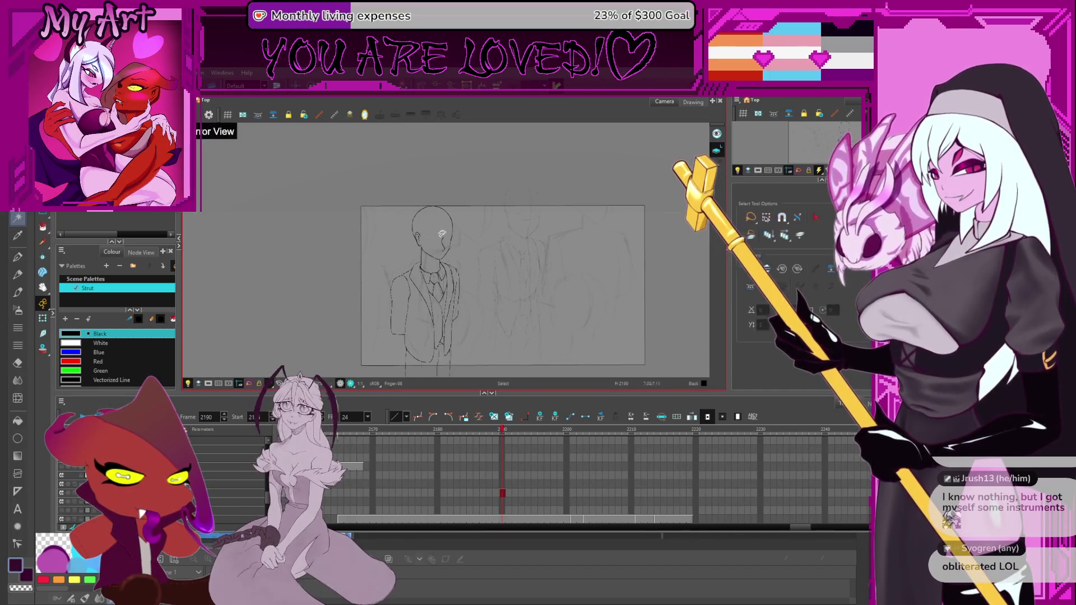
key(2)
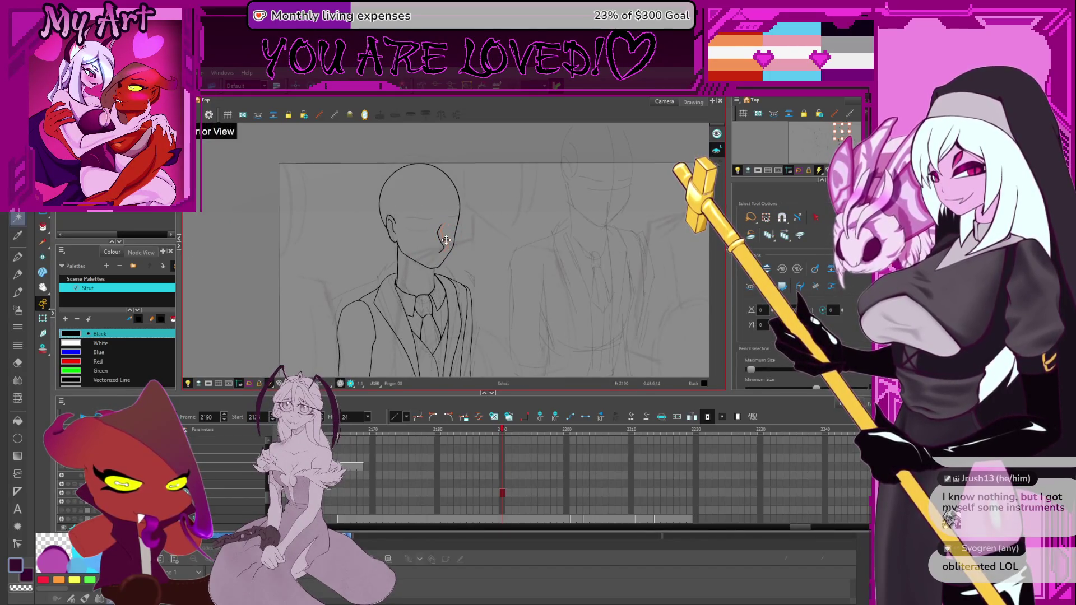
key(1)
key(1)
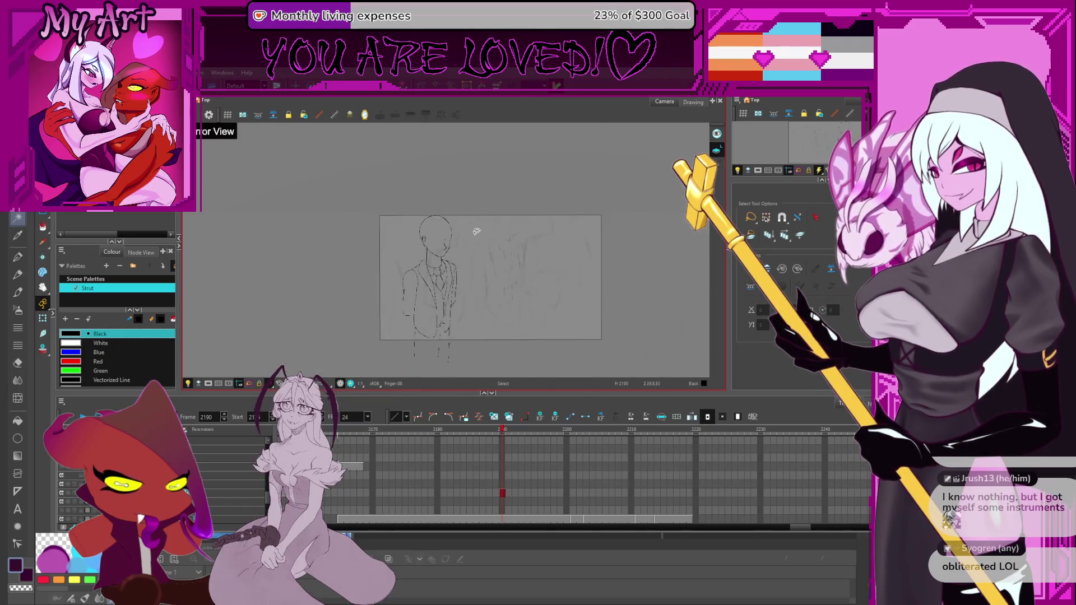
key(4)
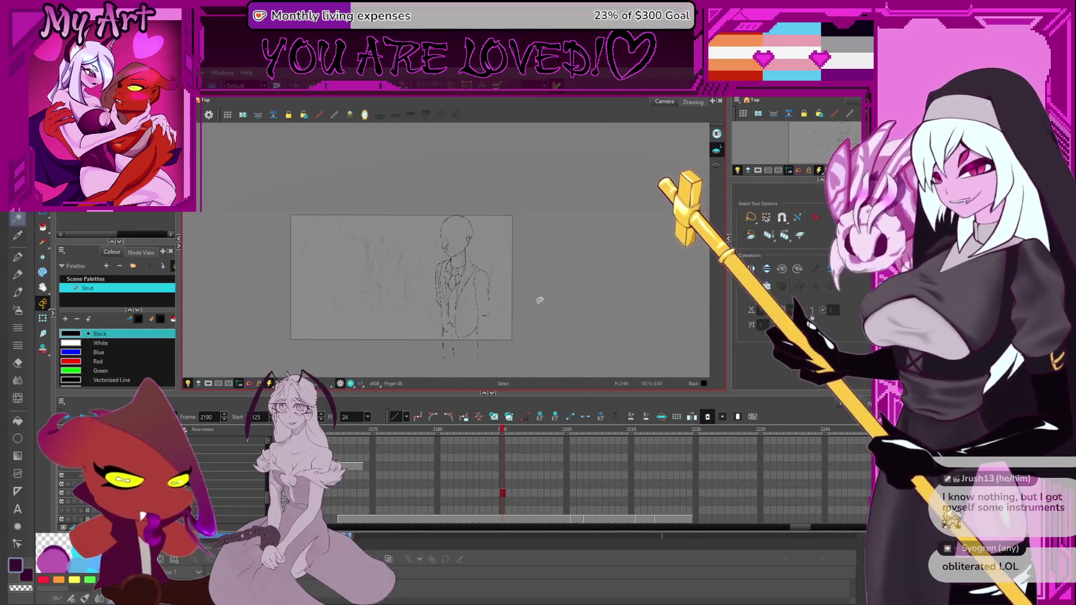
key(2)
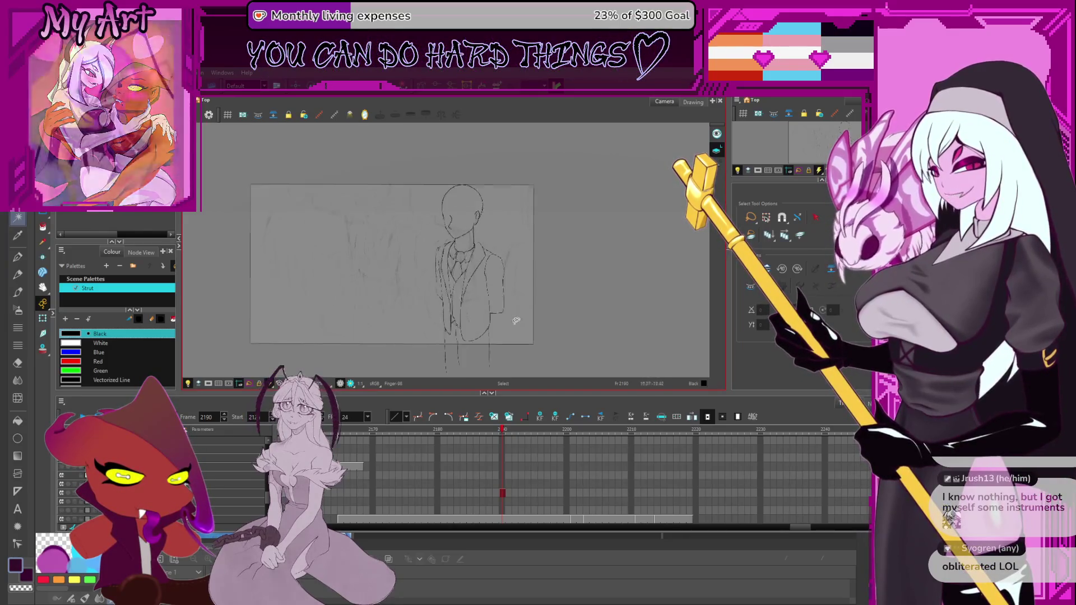
key(space)
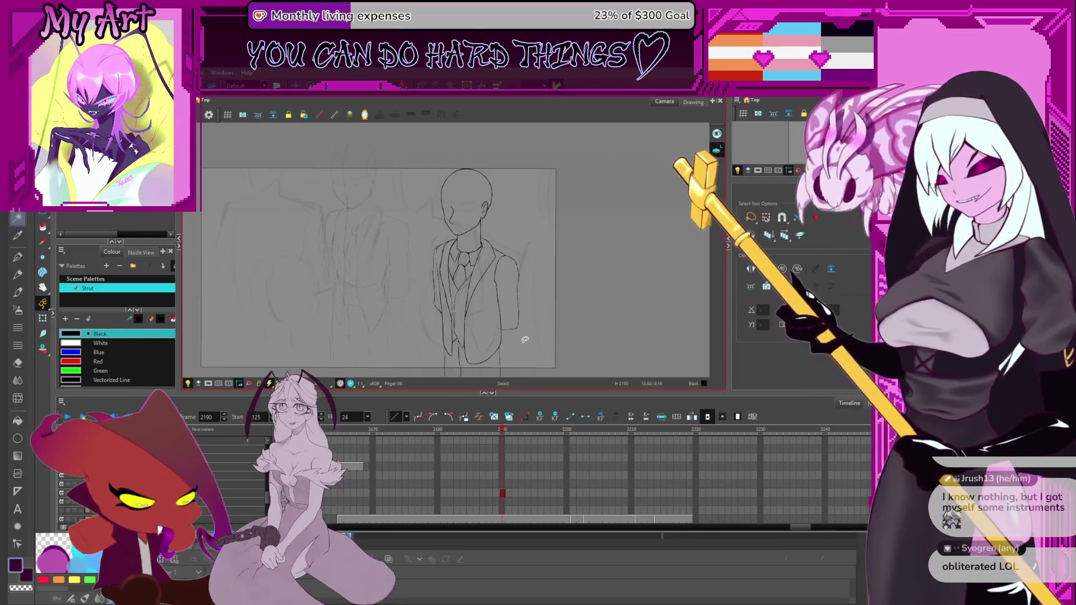
drag(561, 331, 610, 317)
key(1)
Step: Box-select the suited figure's lines, recentre on them, then clear the selection
mouse_move(585, 156)
mouse_down()
mouse_move(576, 240)
mouse_move(567, 223)
mouse_move(547, 271)
mouse_up()
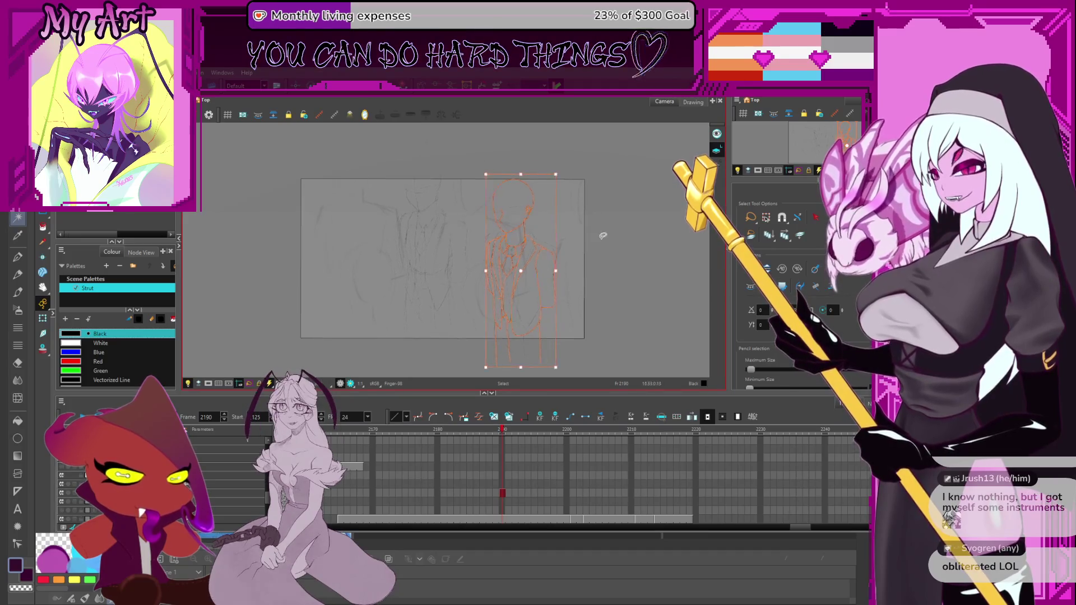
mouse_move(552, 182)
mouse_down()
mouse_move(600, 240)
mouse_move(560, 276)
mouse_move(606, 252)
mouse_move(576, 263)
mouse_up()
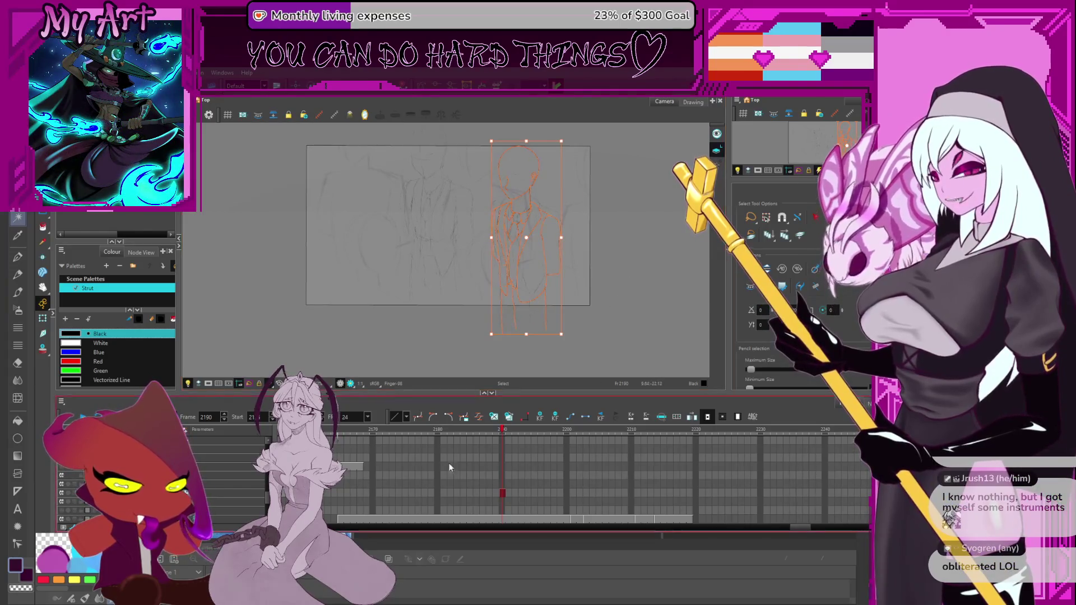
click(615, 264)
Step: Deselect the figure and scrub the playhead back to the empty frame 2173
mouse_move(615, 264)
mouse_down()
mouse_move(594, 272)
mouse_move(555, 261)
mouse_move(566, 306)
mouse_move(606, 295)
mouse_move(610, 306)
mouse_up()
mouse_move(512, 430)
mouse_down()
mouse_move(600, 430)
mouse_move(392, 457)
mouse_up()
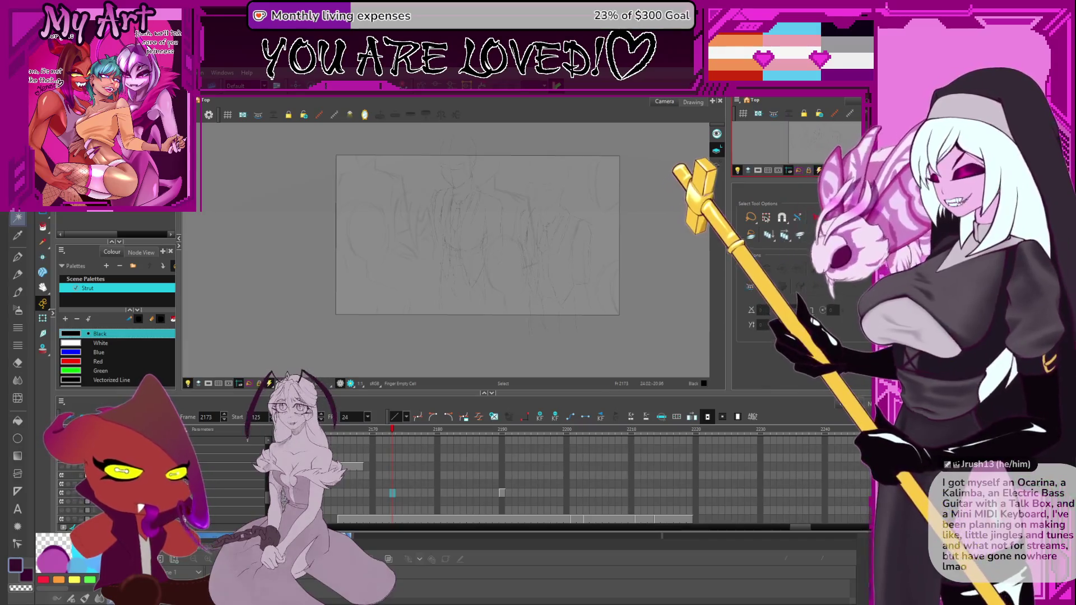
Step: Jump to frame 2165 in the timeline to view the sketch, then switch to Clip Studio Paint
click(345, 469)
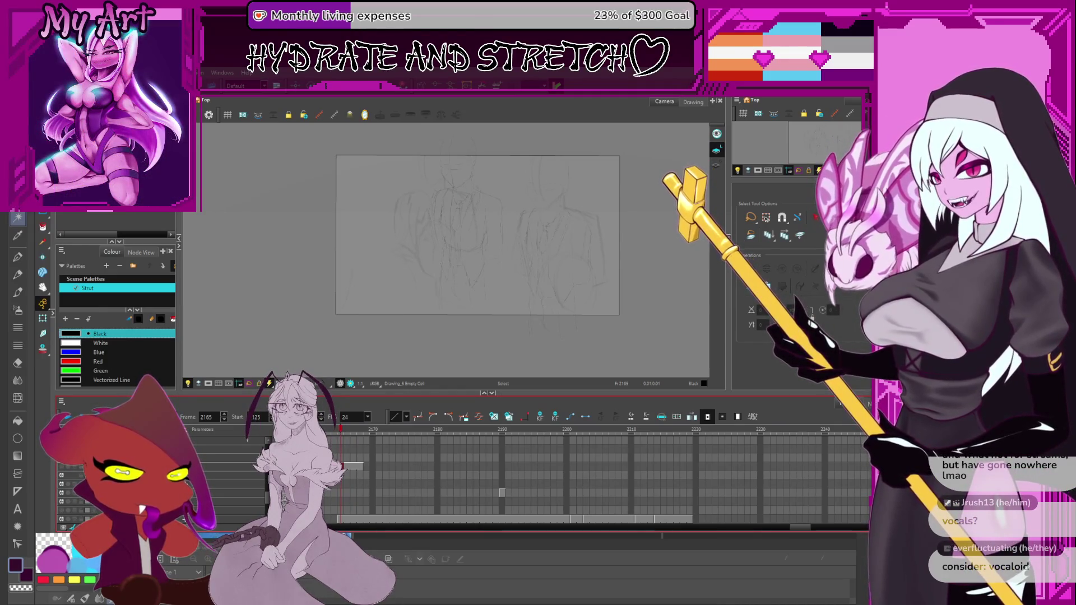
key(alt+Tab)
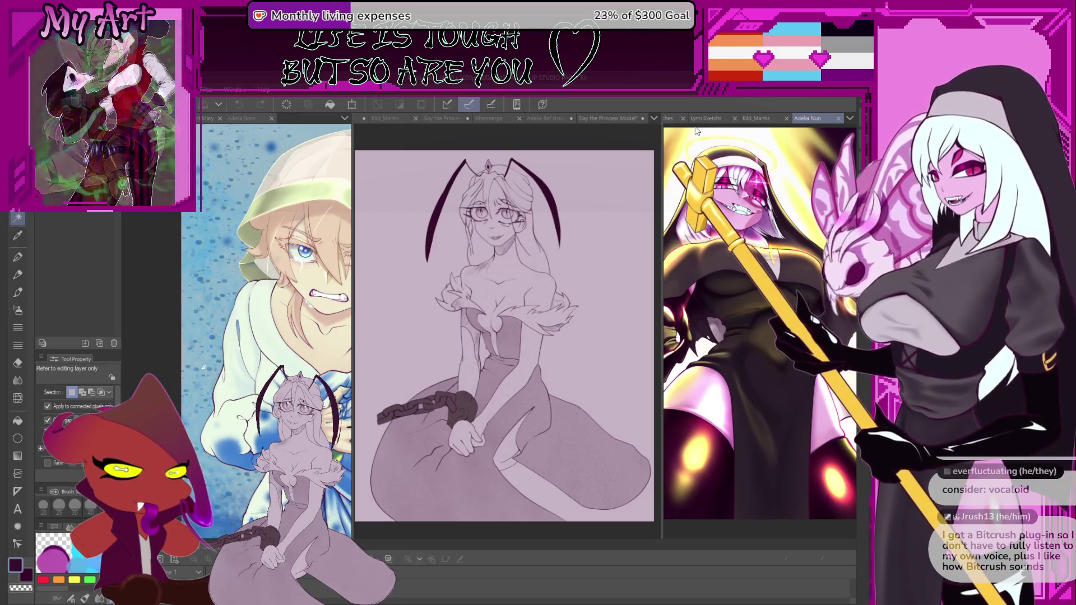
Step: View the Adelia Ref sheet, go back to the Slay the Princess Model canvas, and return to Harmony
key(ctrl+shift+Tab)
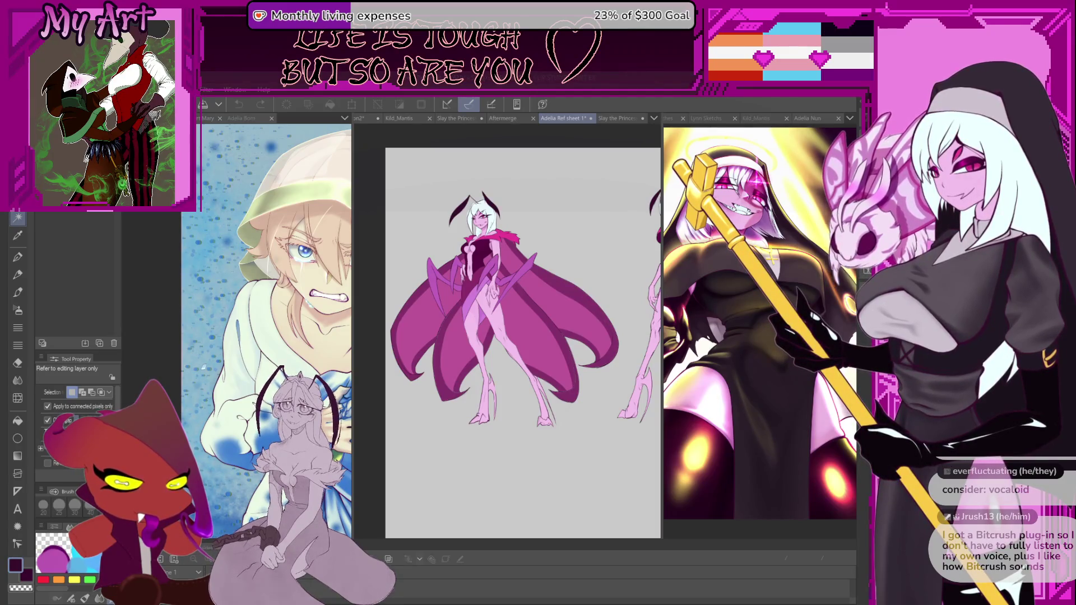
click(617, 119)
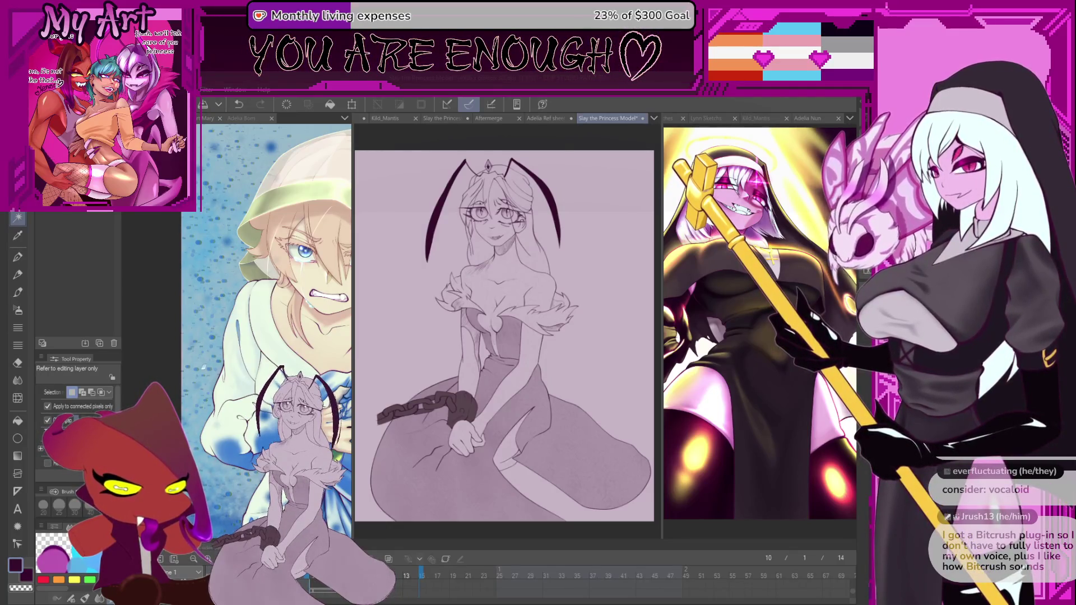
key(alt+Tab)
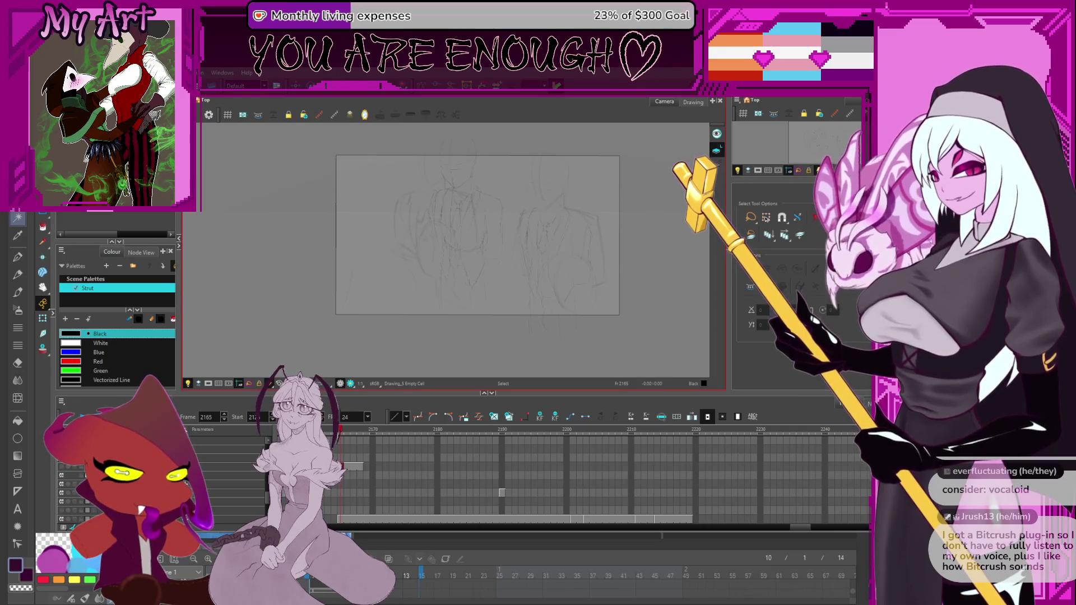
Step: Step forward to frame 2166, then scroll the timeline and select the cell at frame 2169
key(period)
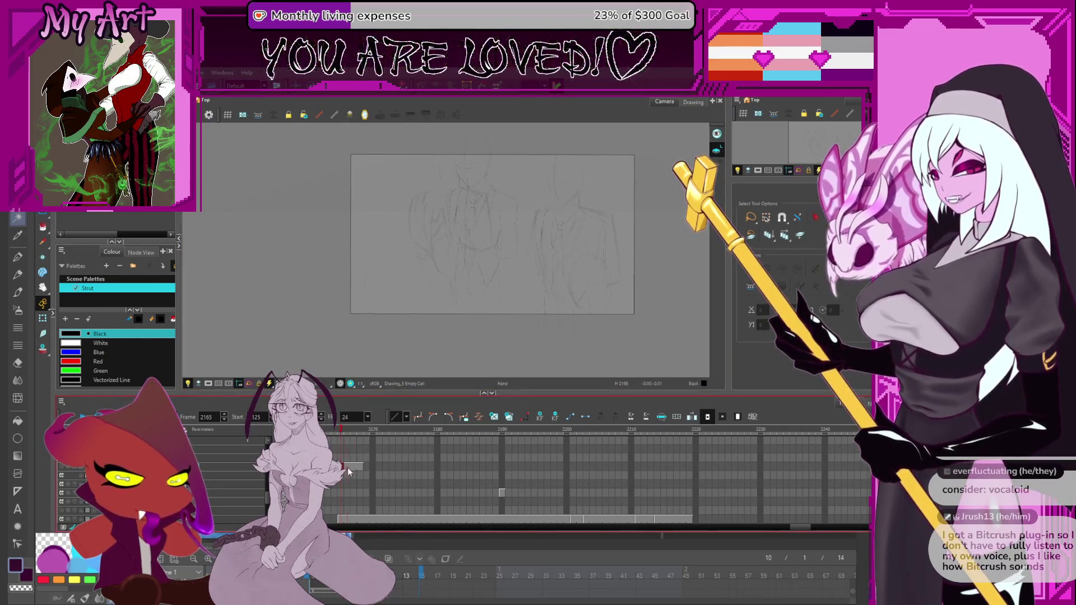
scroll(379, 487, down, 1)
scroll(380, 487, left, 3)
scroll(392, 476, down, 1)
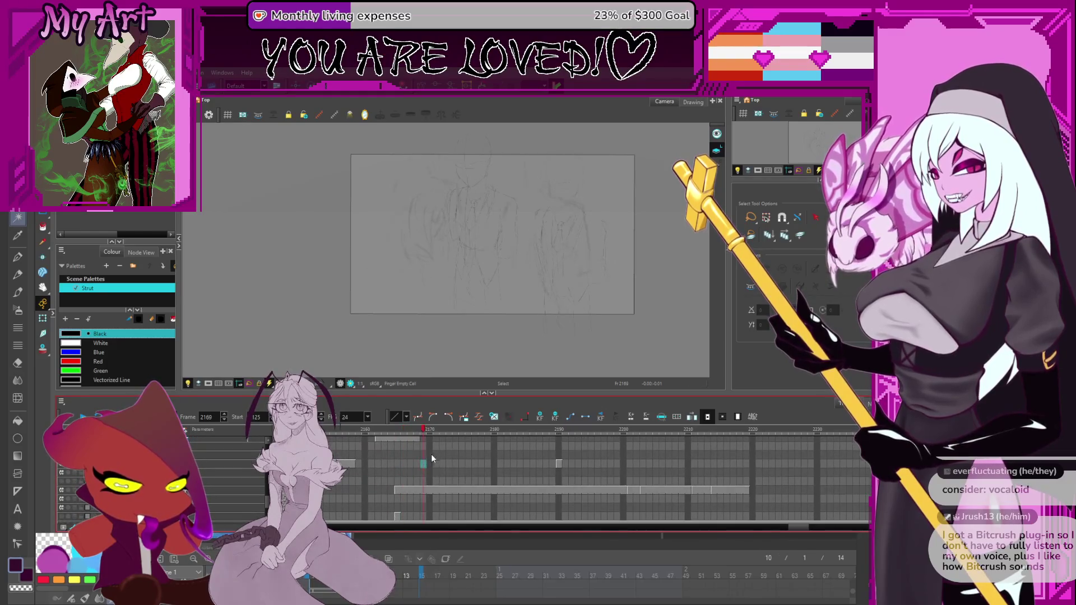
click(467, 472)
scroll(471, 476, left, 3)
scroll(471, 477, down, 1)
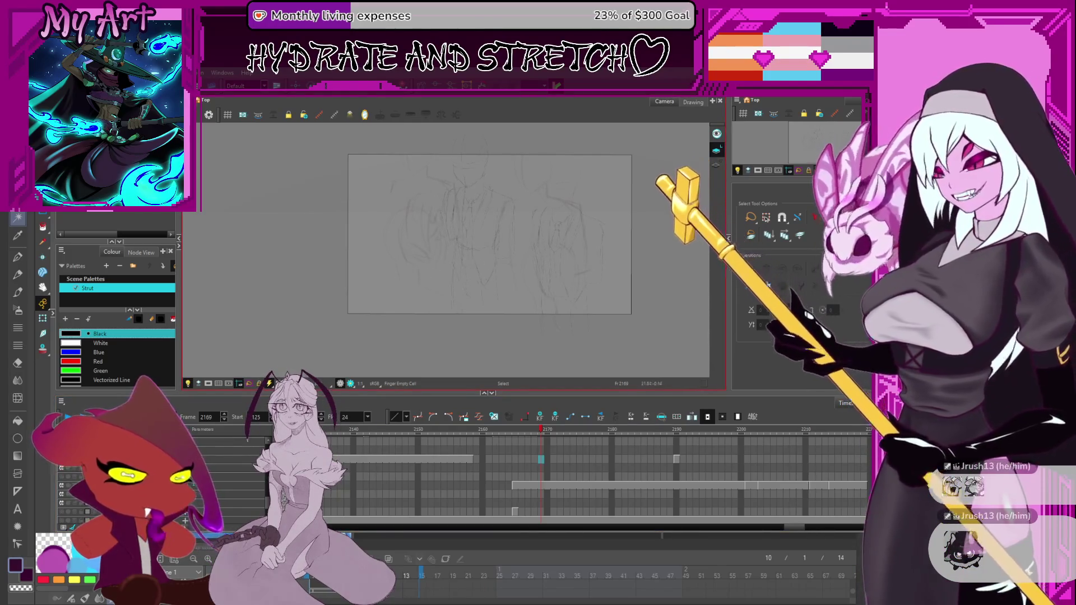
Step: Zoom into the camera view to study frame 2169's sketch, then switch to Clip Studio Paint
scroll(480, 315, up, 2)
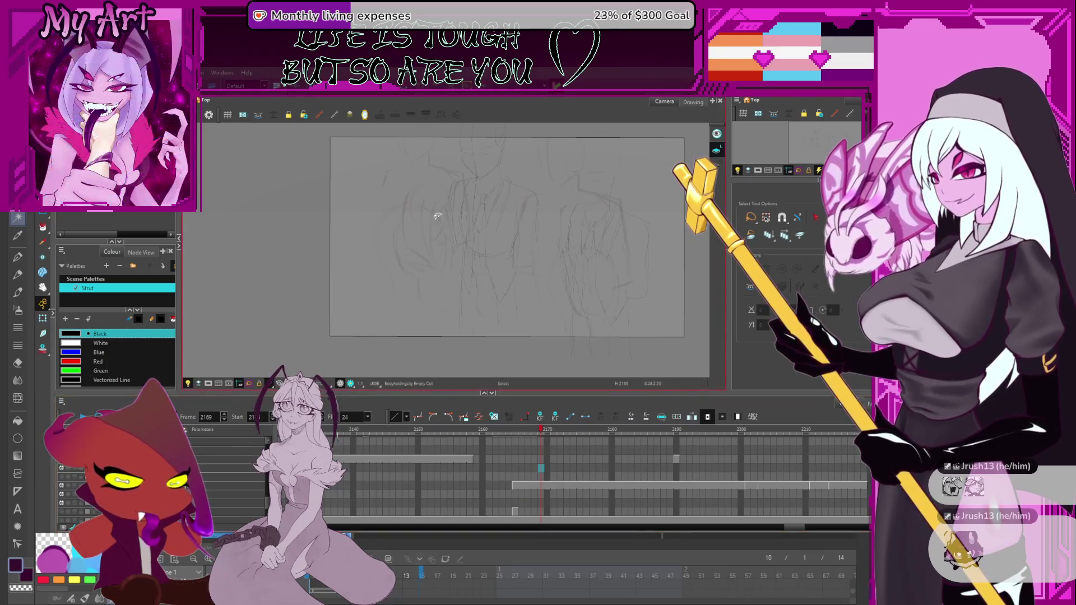
scroll(401, 206, up, 1)
scroll(428, 308, up, 1)
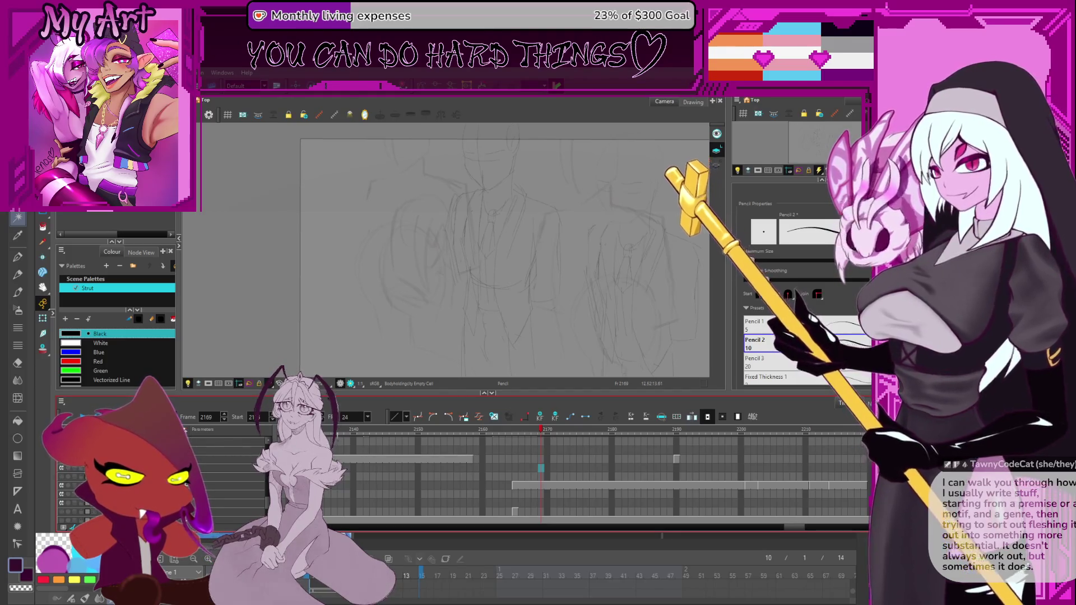
key(alt+Tab)
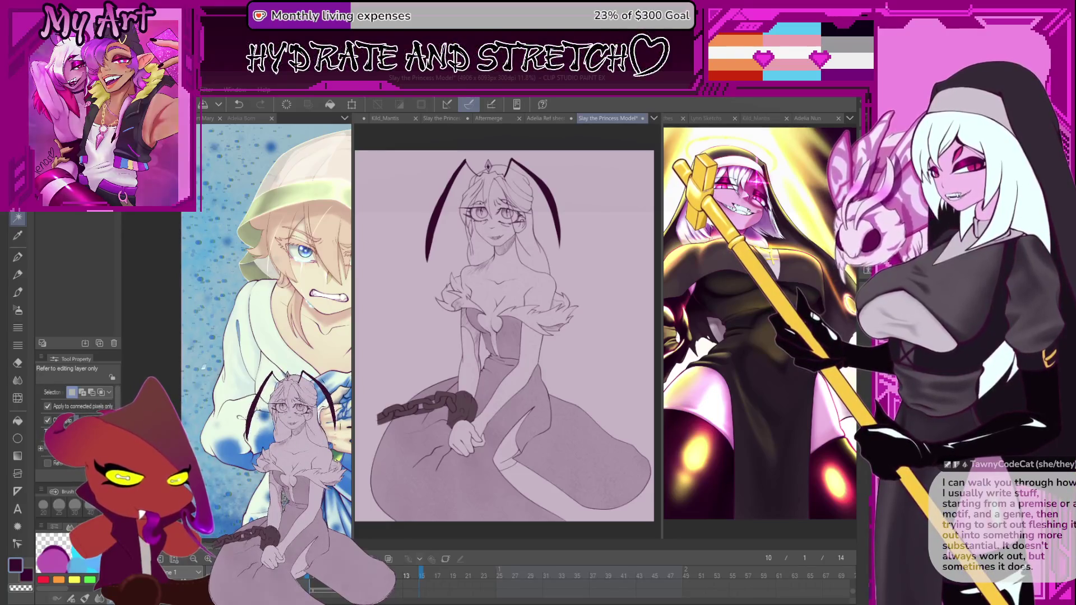
Step: Bring the left artwork canvas forward in Clip Studio Paint, then return to Harmony
click(237, 258)
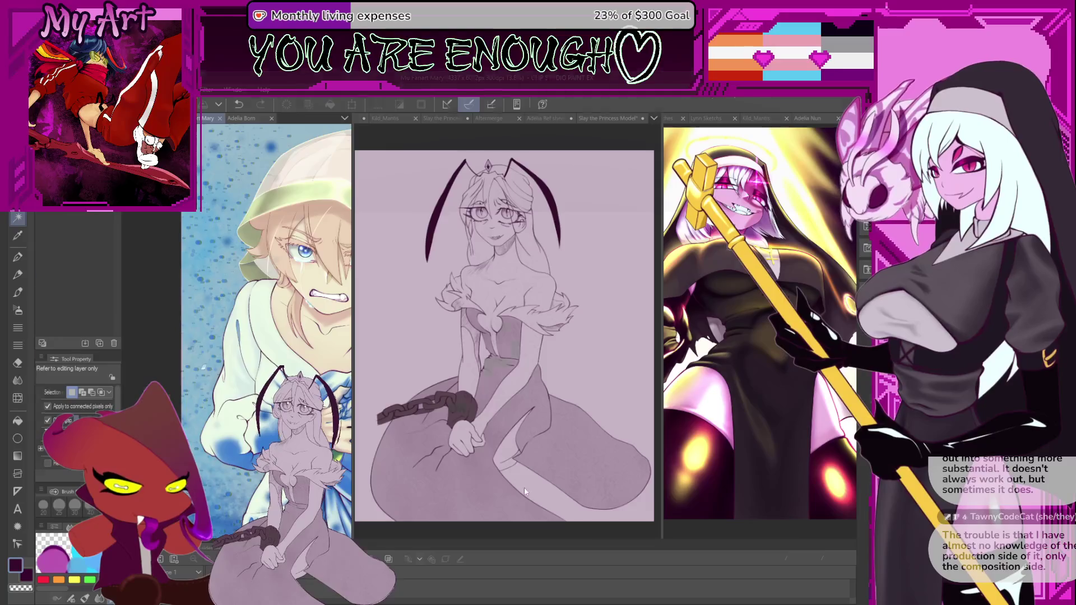
key(alt+Tab)
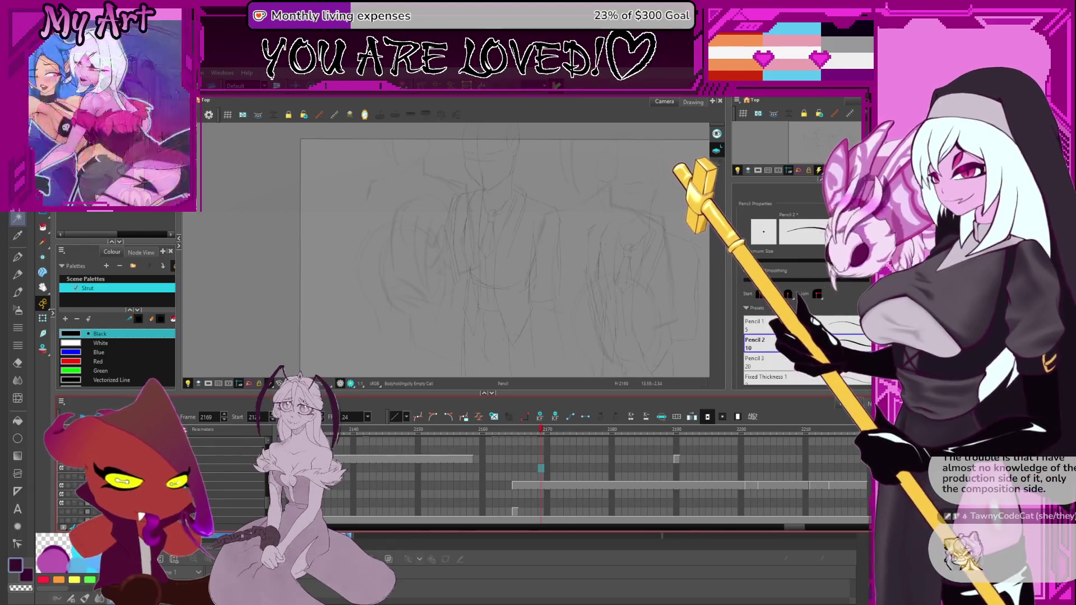
Step: Select the Roughmanfront-1 cell, move to frame 2170, and set up the Pencil tool zoomed in
click(541, 485)
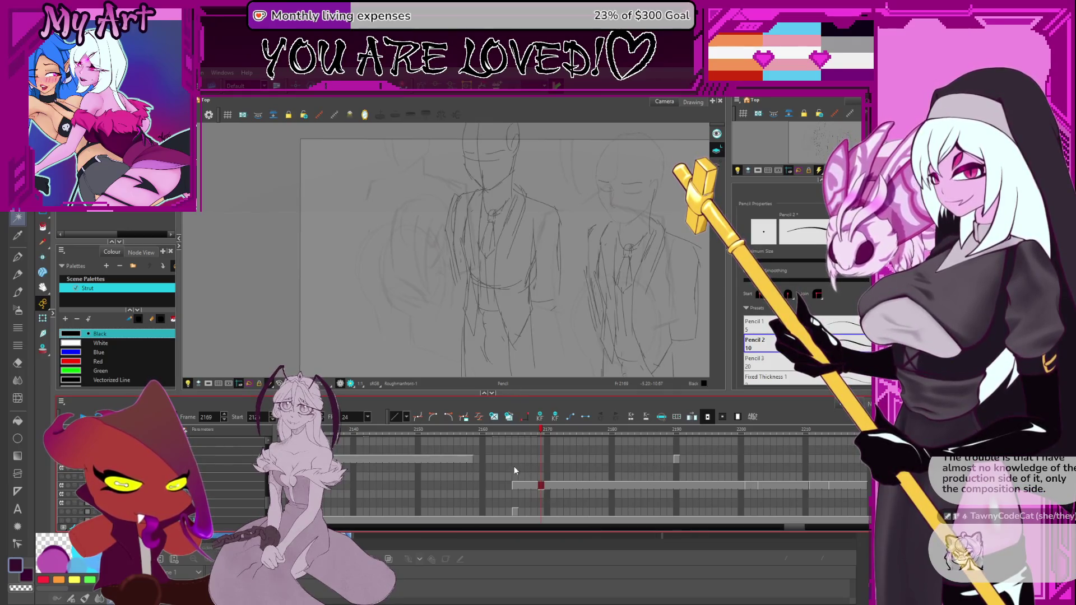
click(545, 484)
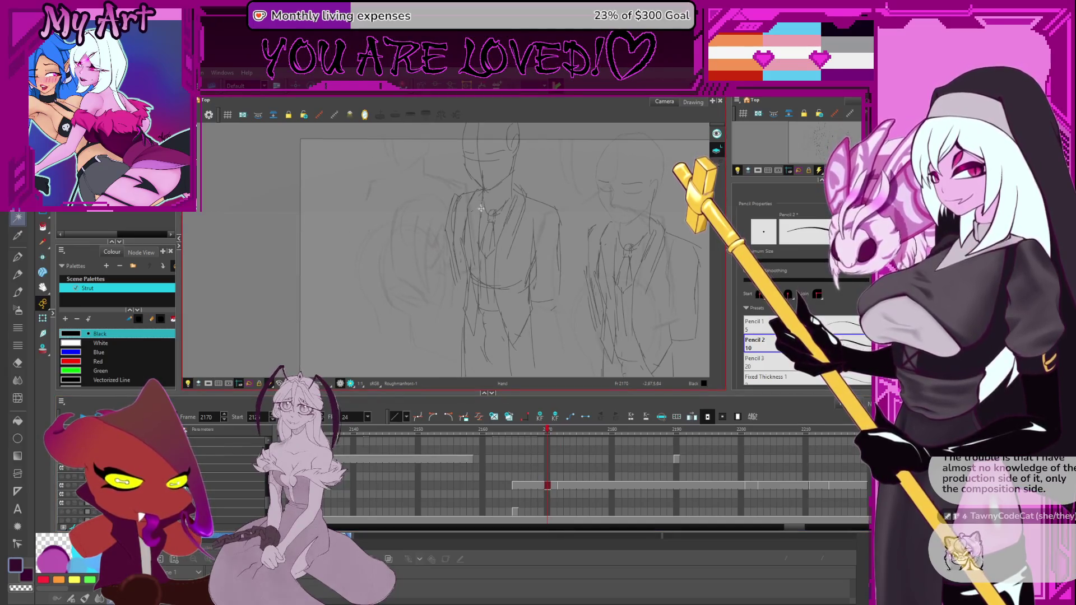
key(alt+s)
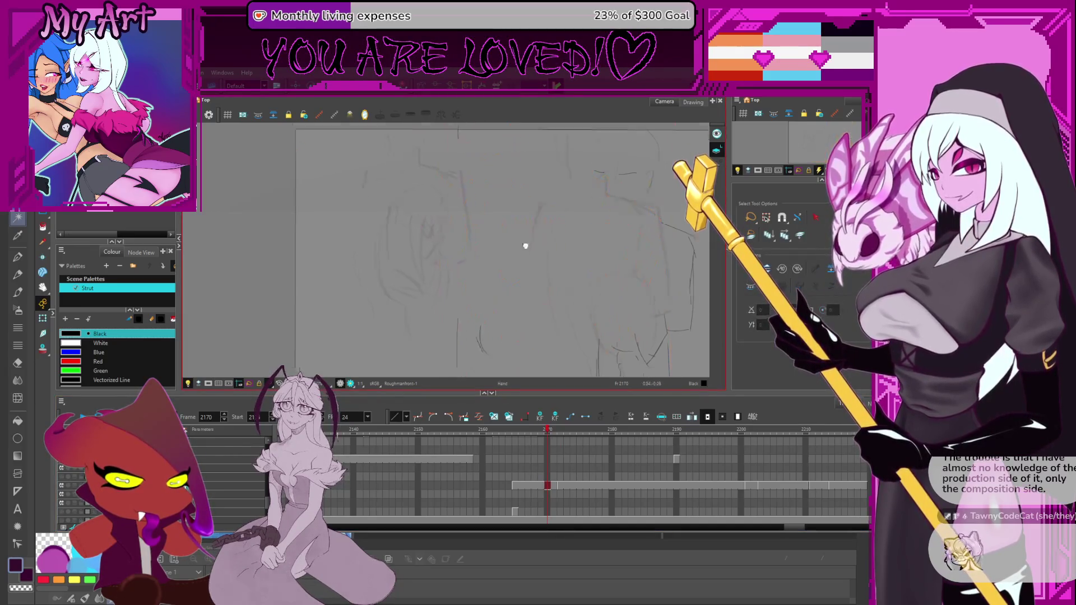
scroll(523, 245, down, 2)
click(439, 178)
key(alt+b)
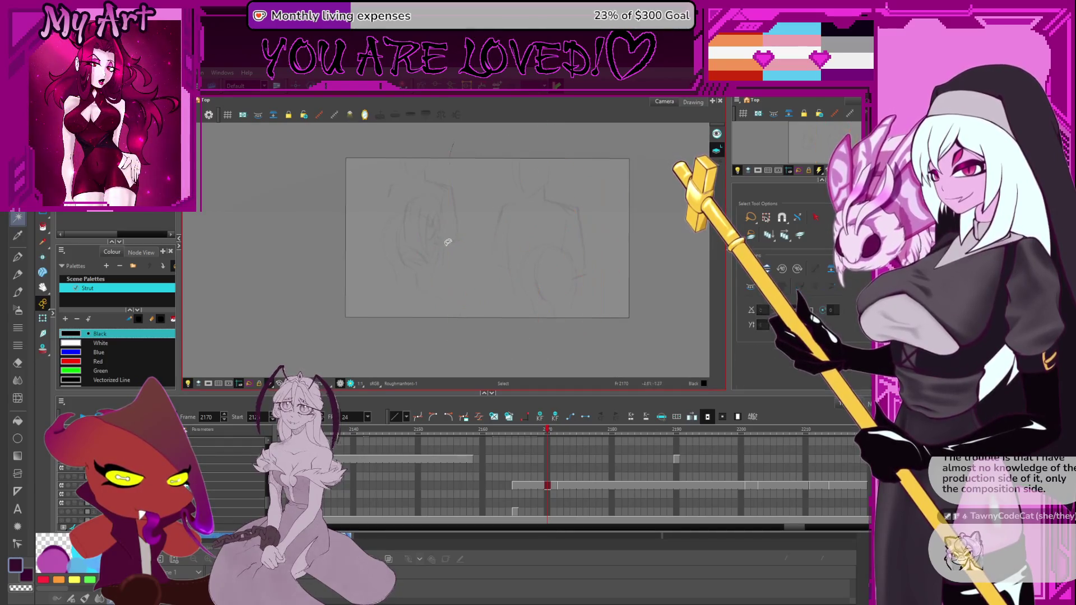
scroll(445, 241, up, 4)
drag(418, 231, 439, 242)
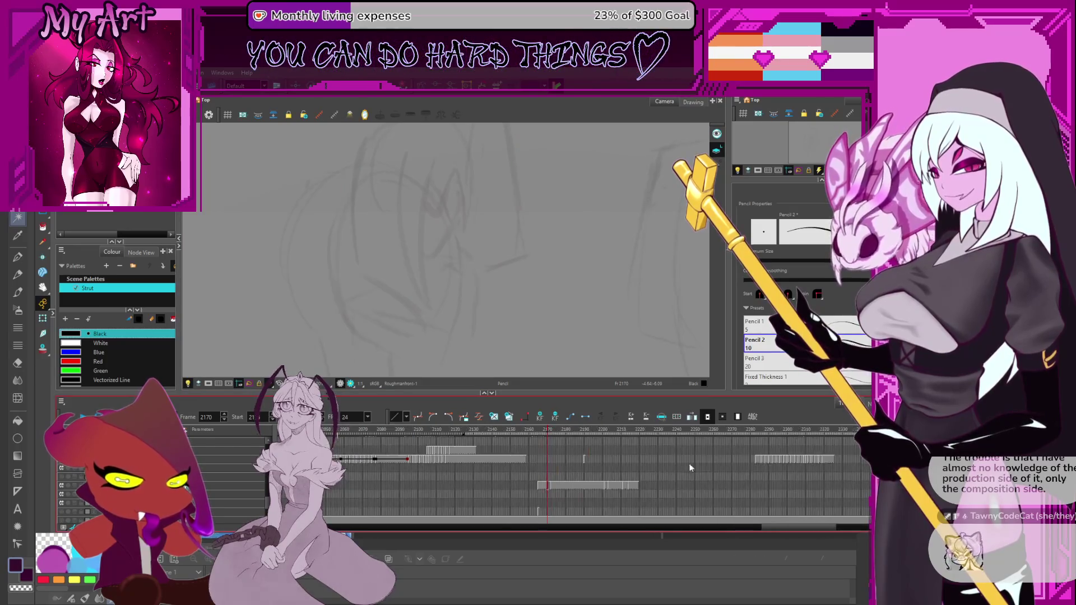
Step: Scrub ahead to the coloured figure frames, then step back to frame 2170
scroll(535, 455, down, 5)
scroll(536, 456, down, 5)
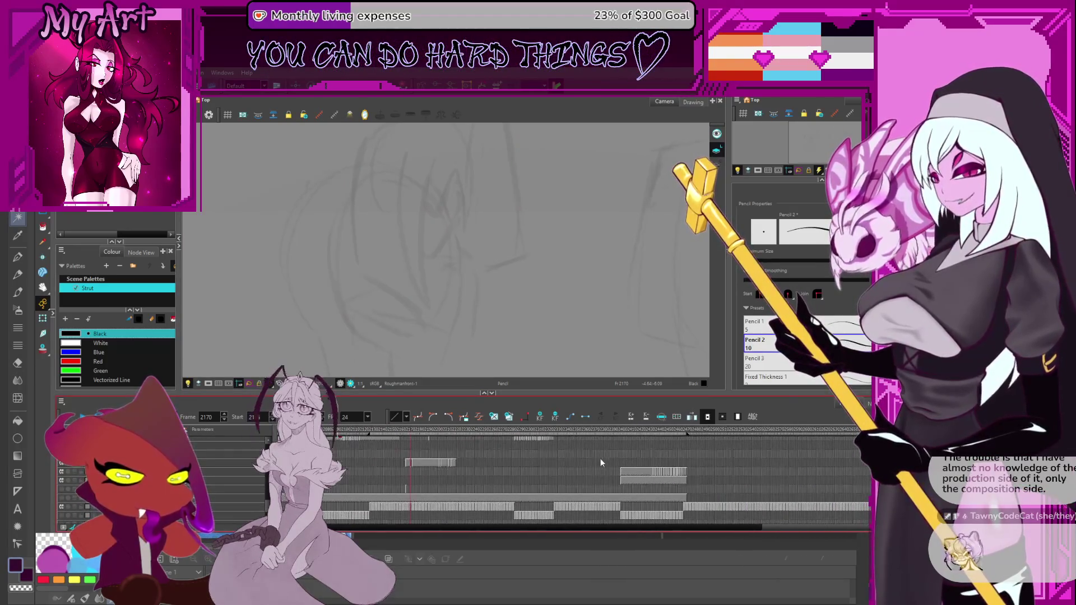
drag(667, 430, 635, 429)
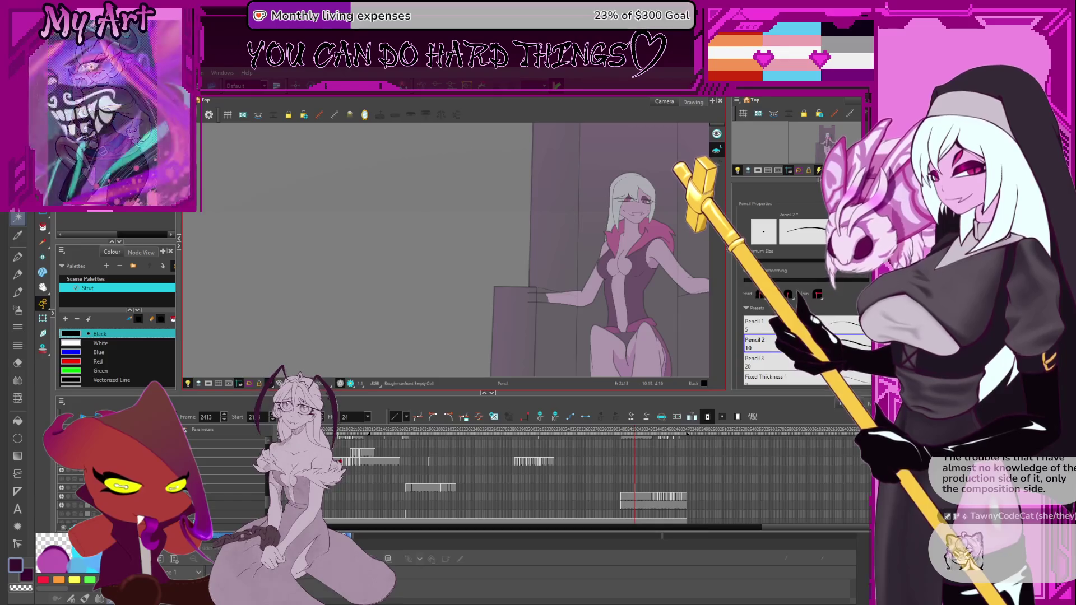
click(429, 450)
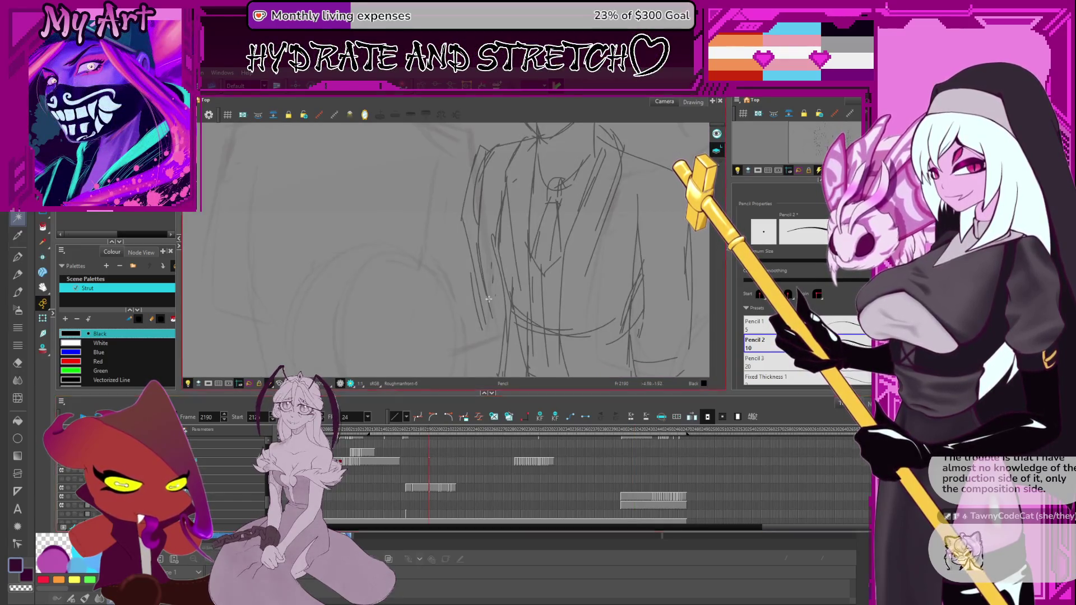
key(comma)
key(comma)
key(comma)
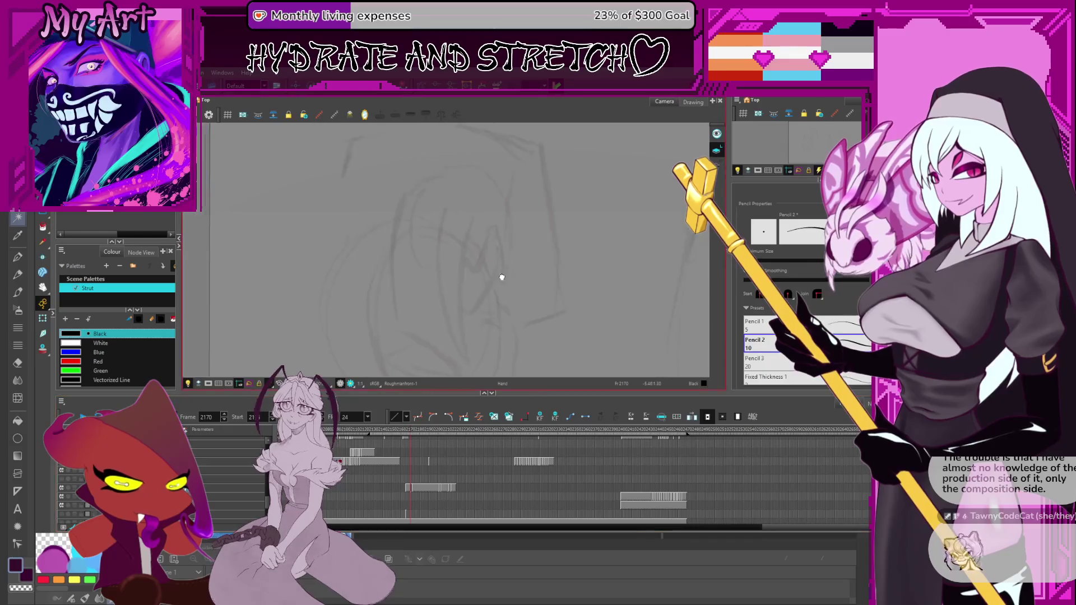
scroll(416, 263, up, 2)
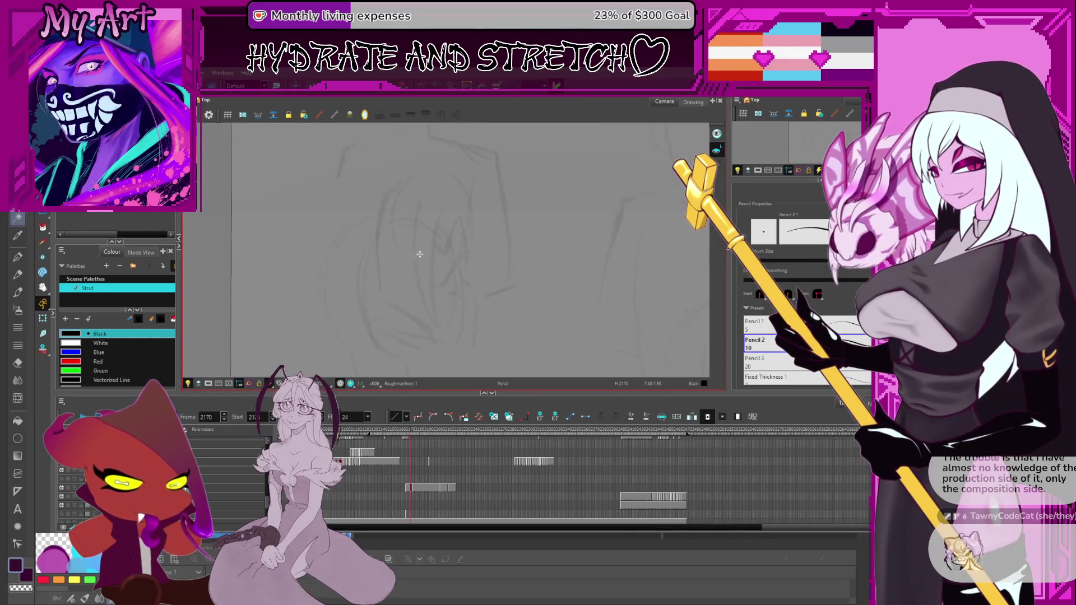
Step: Undo a stray curved stroke and draw a pencil head circle on the left
drag(430, 330, 411, 212)
key(ctrl+z)
key(alt+s)
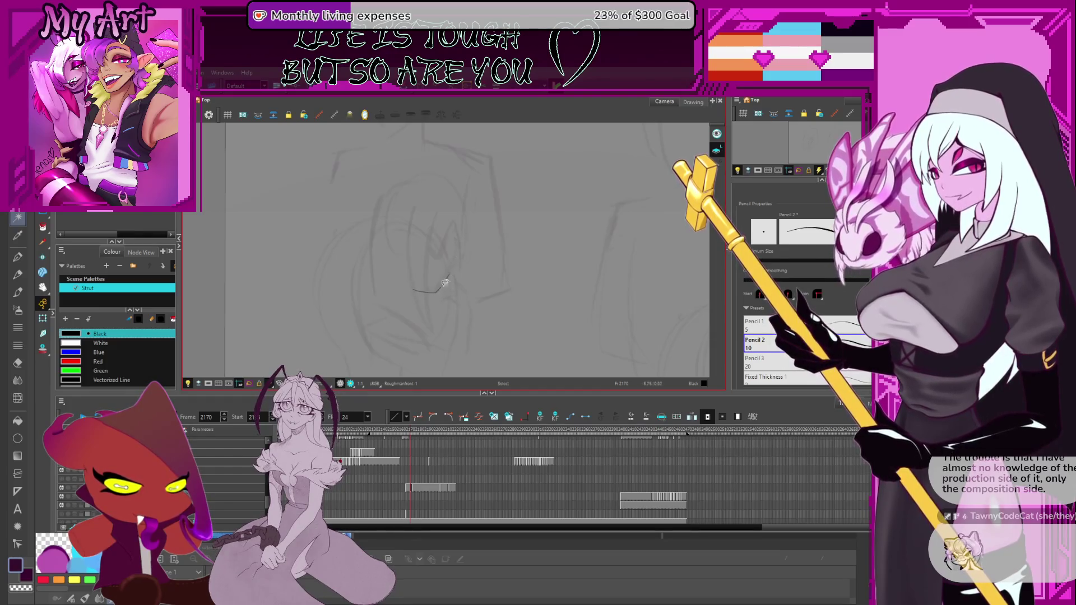
drag(453, 269, 453, 281)
key(alt+slash)
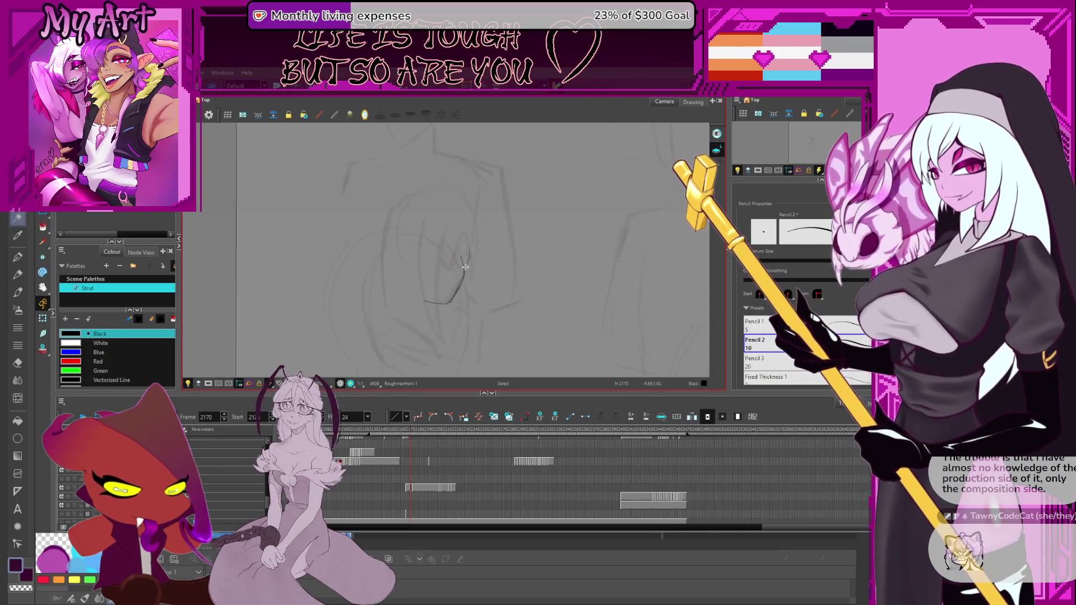
mouse_move(415, 277)
mouse_down()
mouse_move(392, 252)
mouse_move(446, 205)
mouse_move(405, 273)
mouse_up()
mouse_move(449, 244)
mouse_down()
mouse_move(470, 290)
mouse_move(405, 269)
mouse_move(487, 275)
mouse_move(475, 303)
mouse_up()
Step: Select the head circle with the Contour Editor and remove a stray stroke below it
key(1)
key(alt+q)
click(453, 246)
click(478, 297)
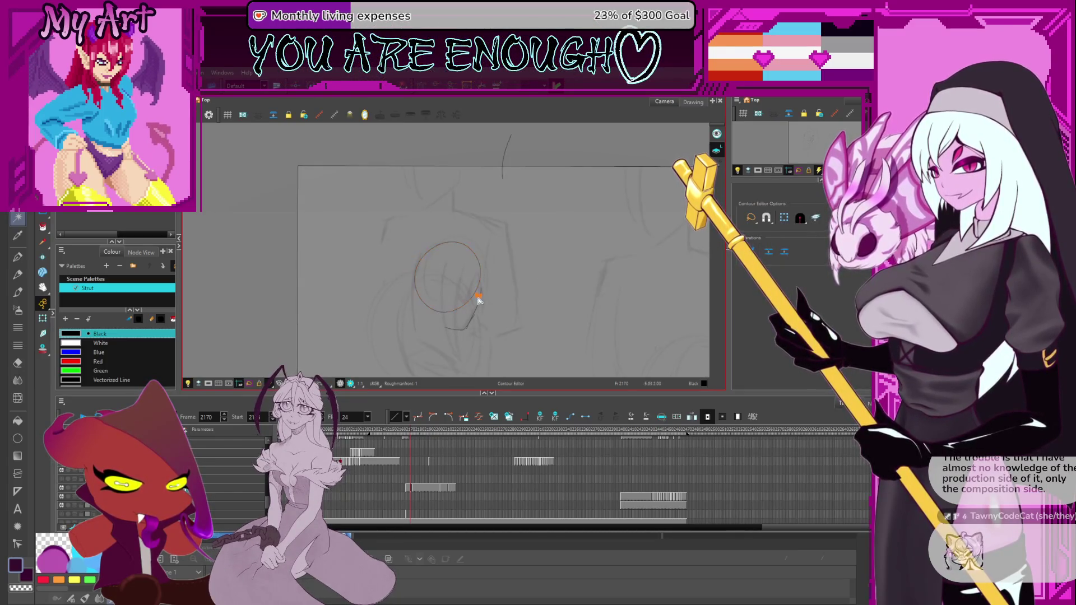
drag(433, 318, 470, 330)
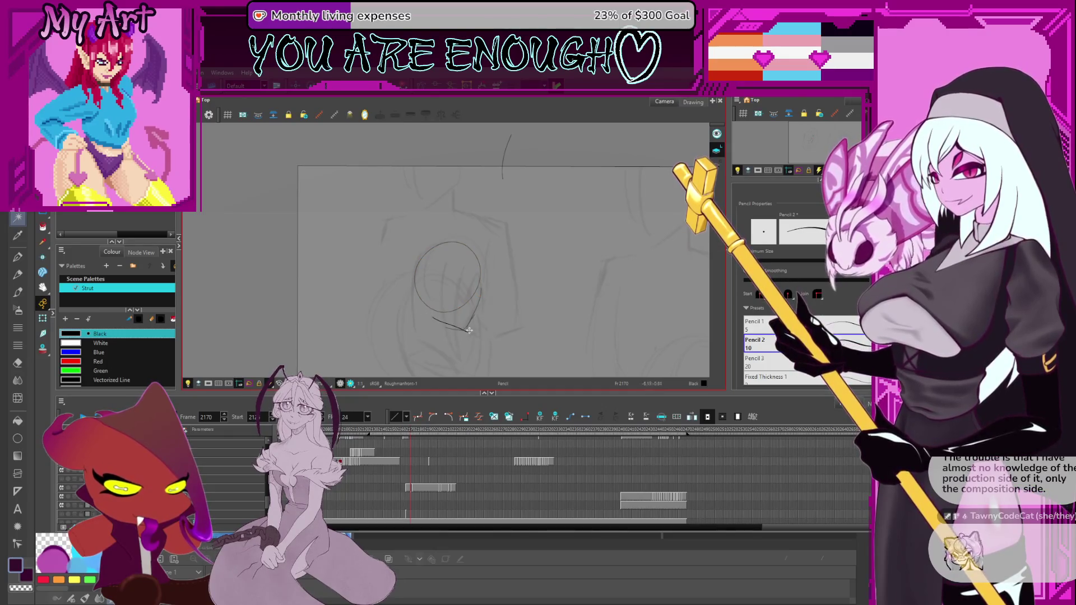
key(Delete)
key(alt+/)
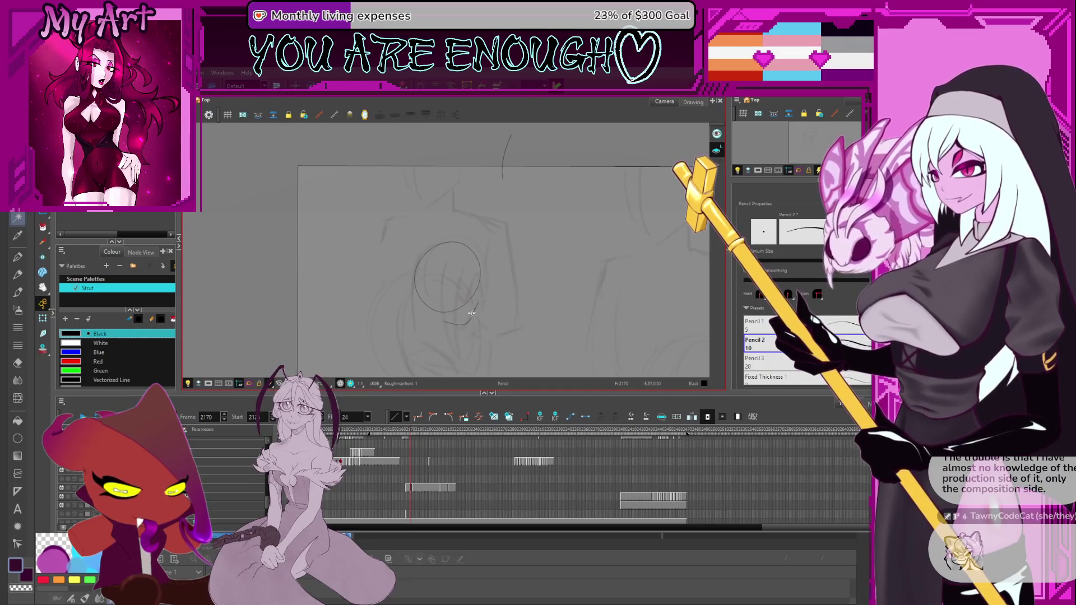
Step: Draw face guidelines and a short vertical stroke inside the head circle
drag(442, 299, 447, 269)
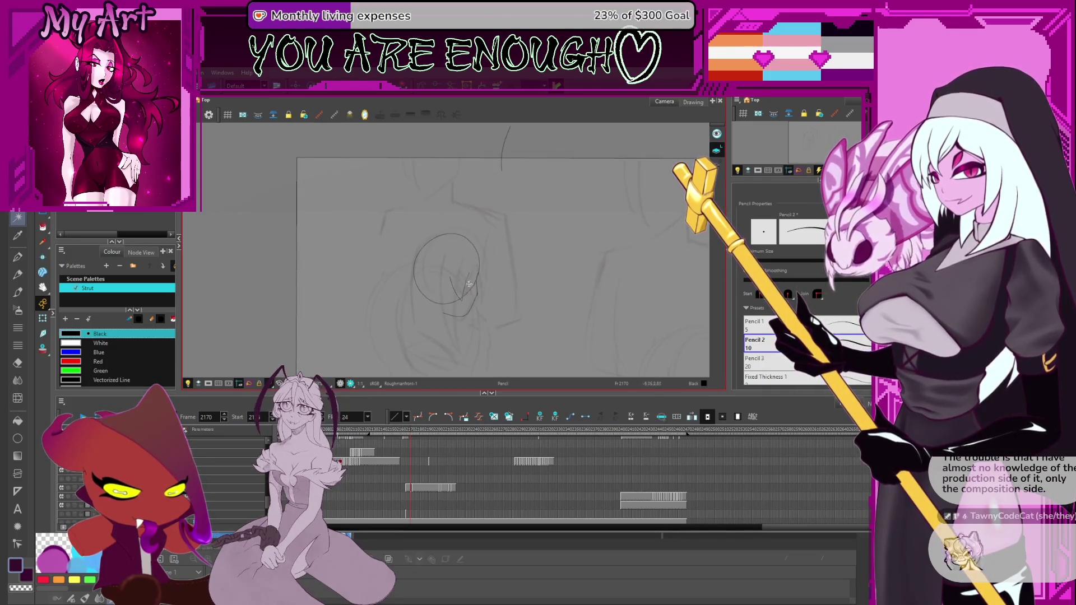
mouse_move(467, 269)
mouse_down()
mouse_move(466, 256)
mouse_move(440, 260)
mouse_move(451, 305)
mouse_up()
drag(431, 258, 435, 280)
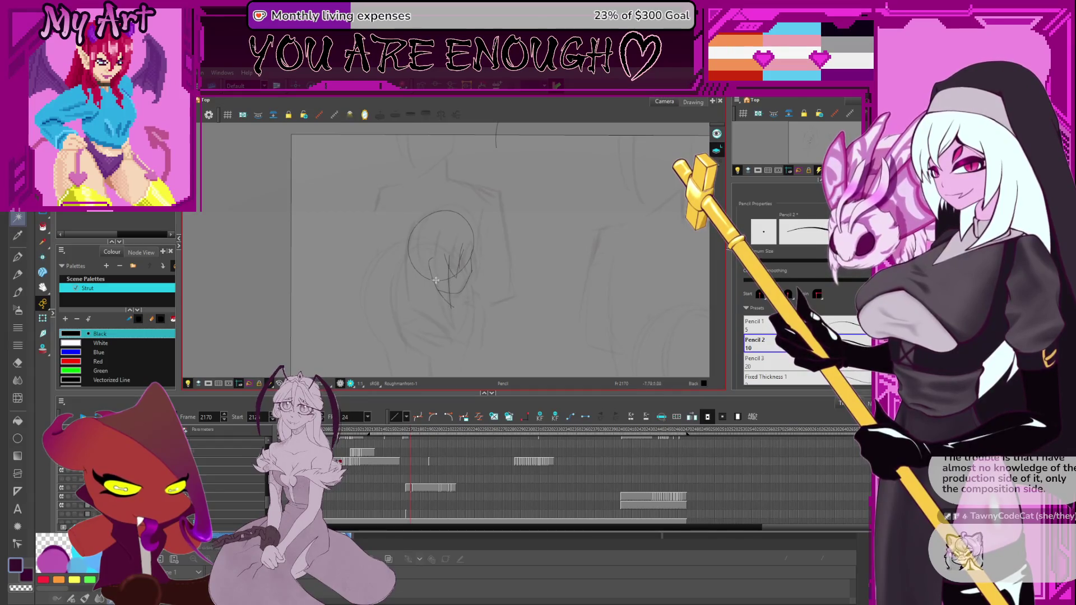
scroll(429, 267, down, 1)
scroll(410, 273, down, 1)
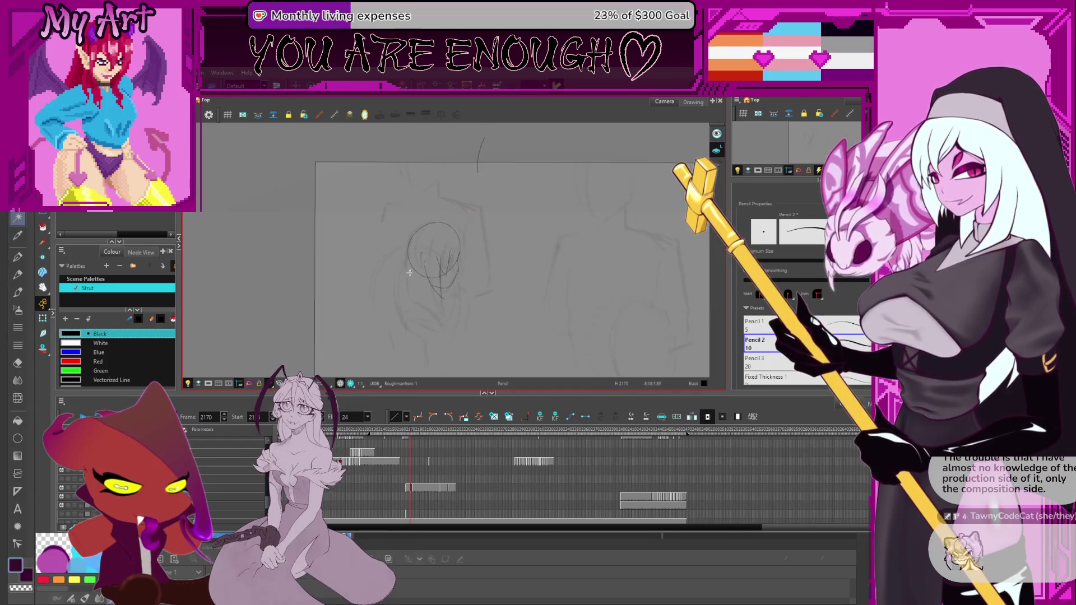
scroll(410, 273, up, 1)
drag(436, 223, 443, 233)
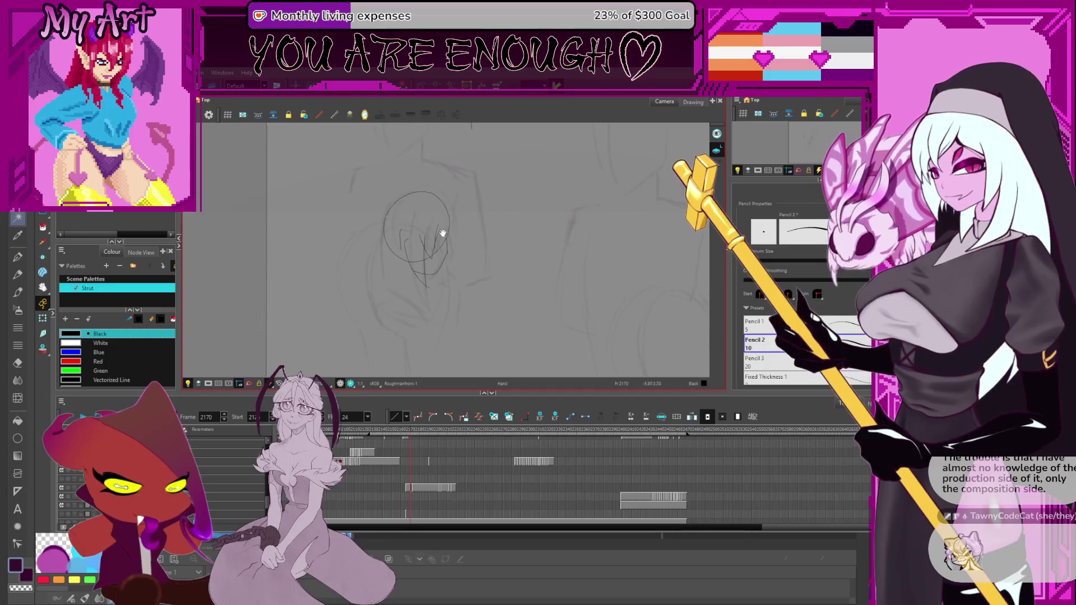
key(alt+s)
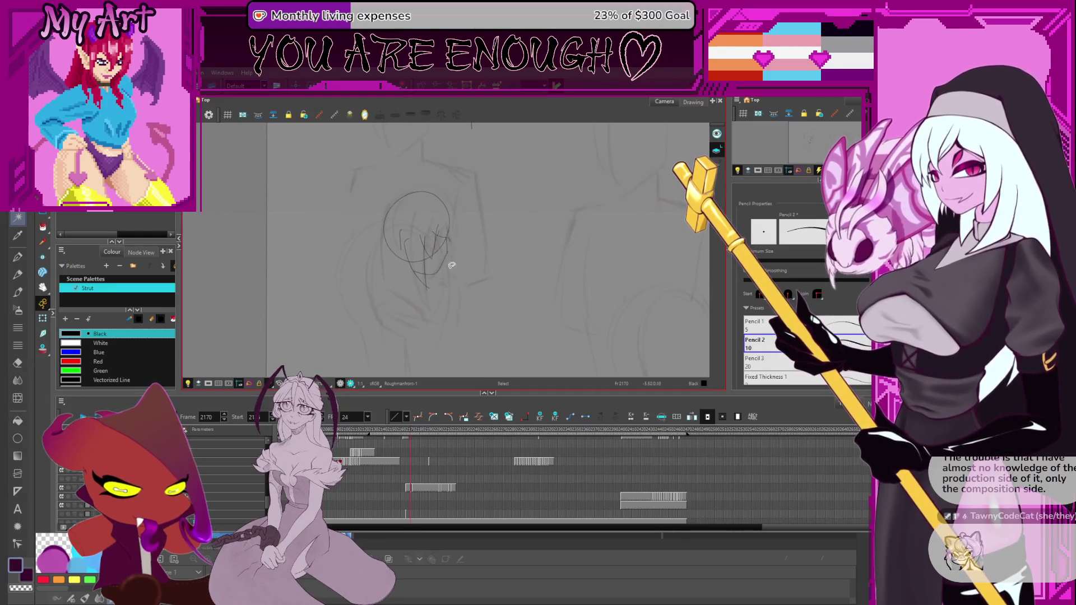
key(alt+/)
mouse_move(451, 278)
mouse_down()
mouse_move(450, 226)
mouse_move(454, 233)
mouse_up()
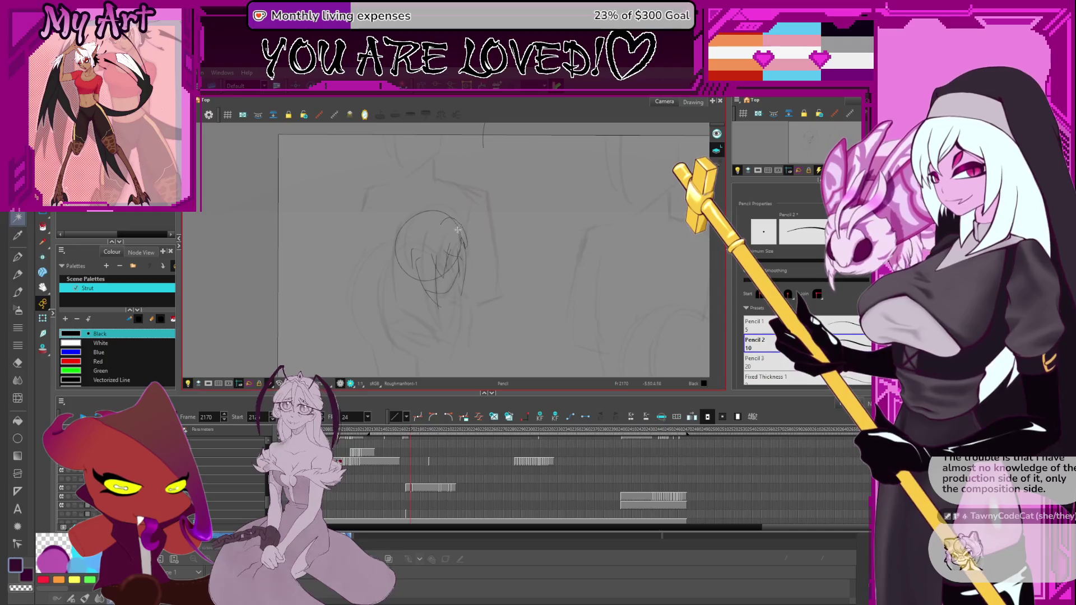
Step: Sketch hair strokes along the left side of the head with the Pencil
scroll(430, 263, down, 3)
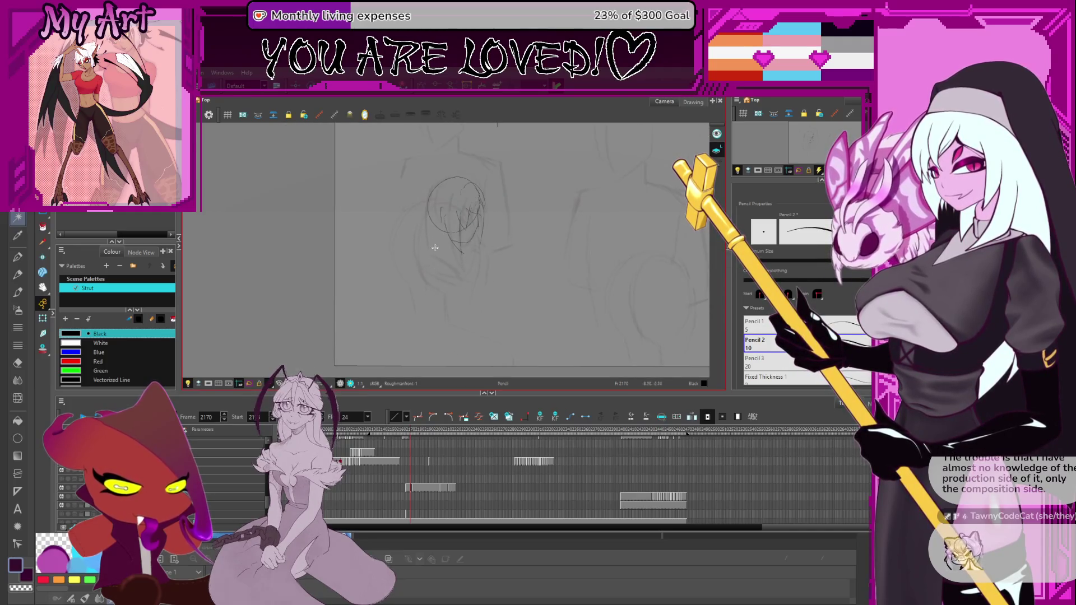
drag(423, 240, 433, 199)
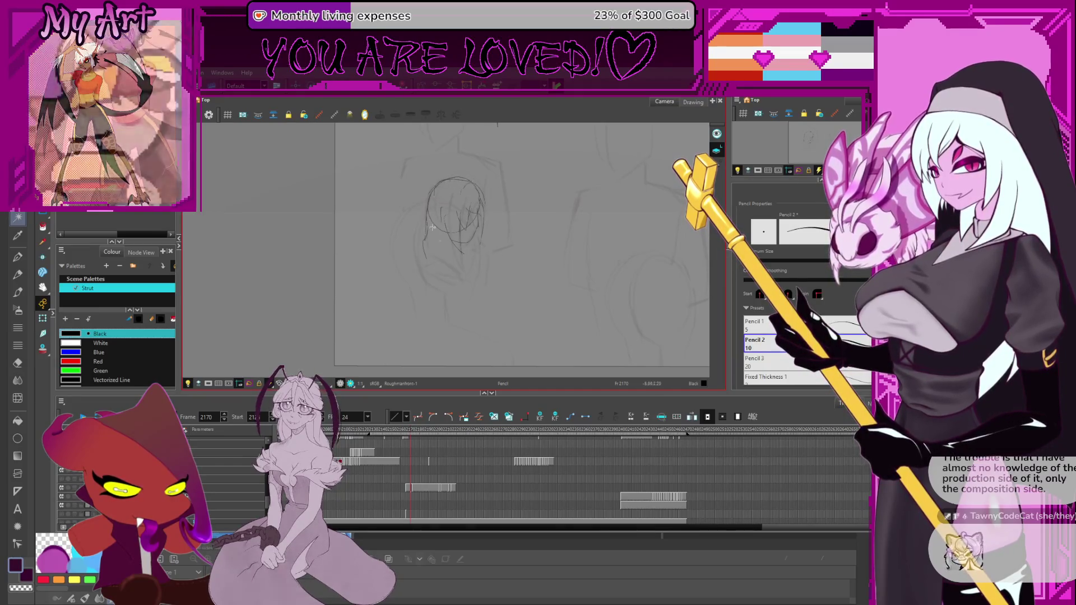
drag(466, 260, 454, 238)
key(alt+s)
scroll(435, 243, up, 2)
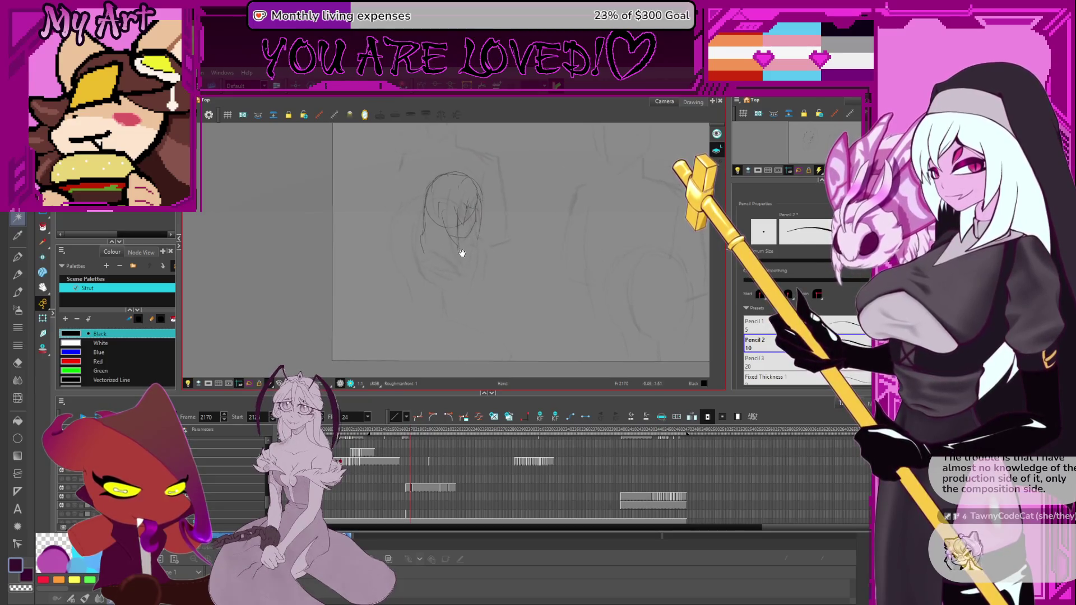
key(alt+/)
scroll(455, 242, down, 2)
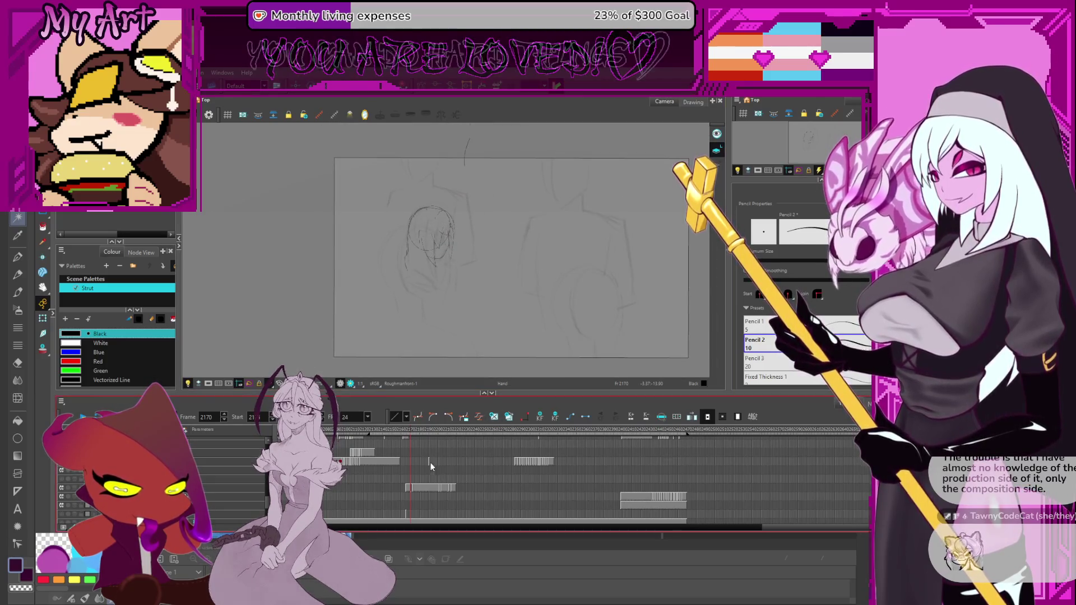
scroll(455, 460, down, 1)
scroll(490, 460, up, 3)
Step: Check the suited figure on frame 2190, then return to the new sketch at frame 2170
click(523, 466)
scroll(527, 468, up, 4)
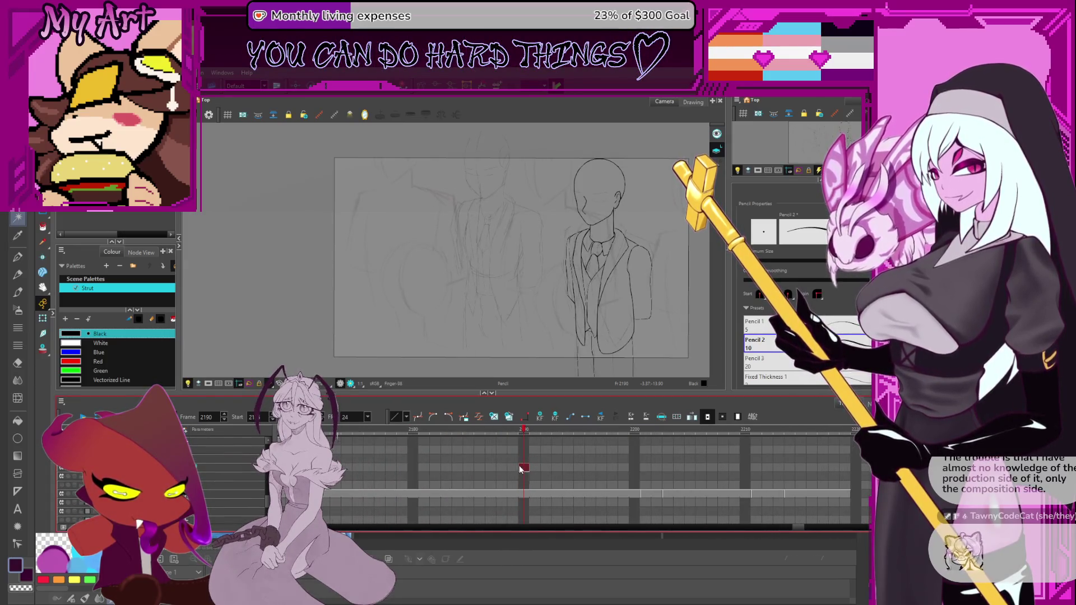
click(250, 472)
scroll(252, 476, left, 5)
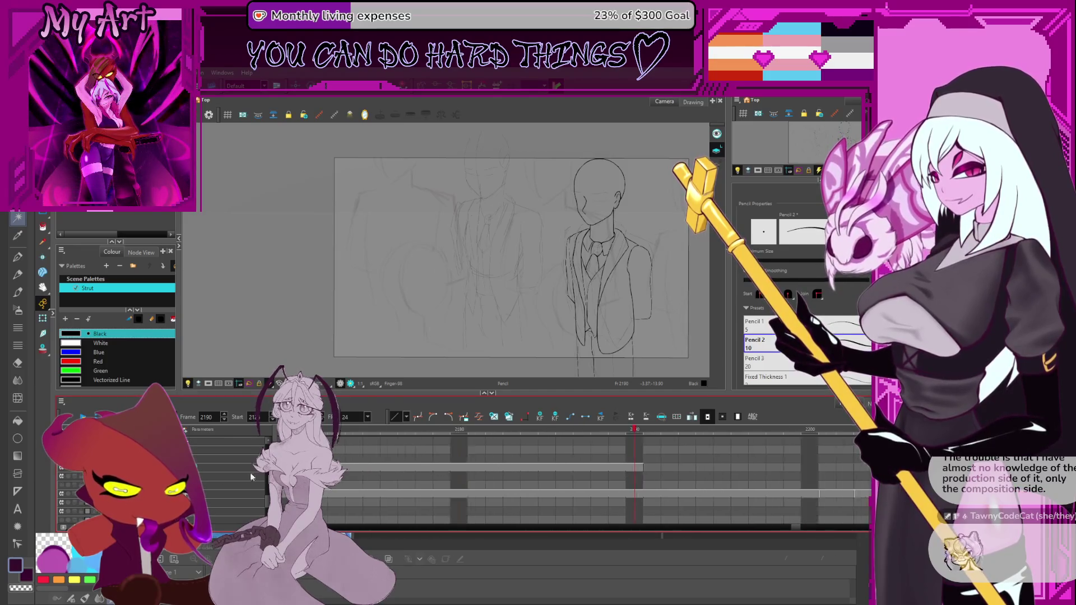
click(416, 444)
Step: Add a chin line and a vertical body line to the new character's sketch
key(alt+s)
mouse_move(387, 297)
mouse_down()
mouse_move(465, 231)
mouse_move(455, 251)
mouse_up()
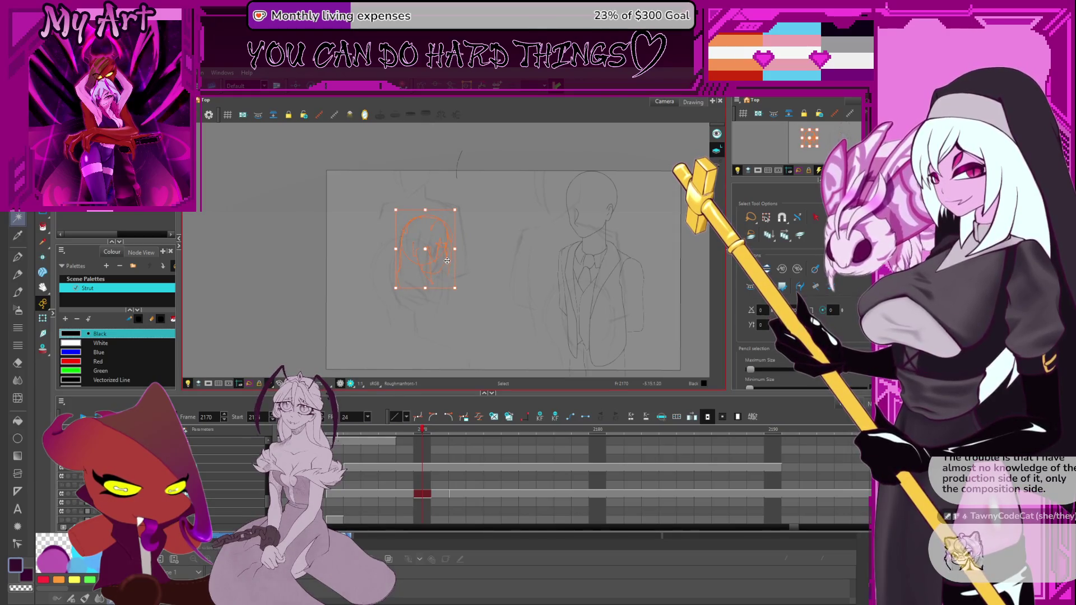
key(alt+slash)
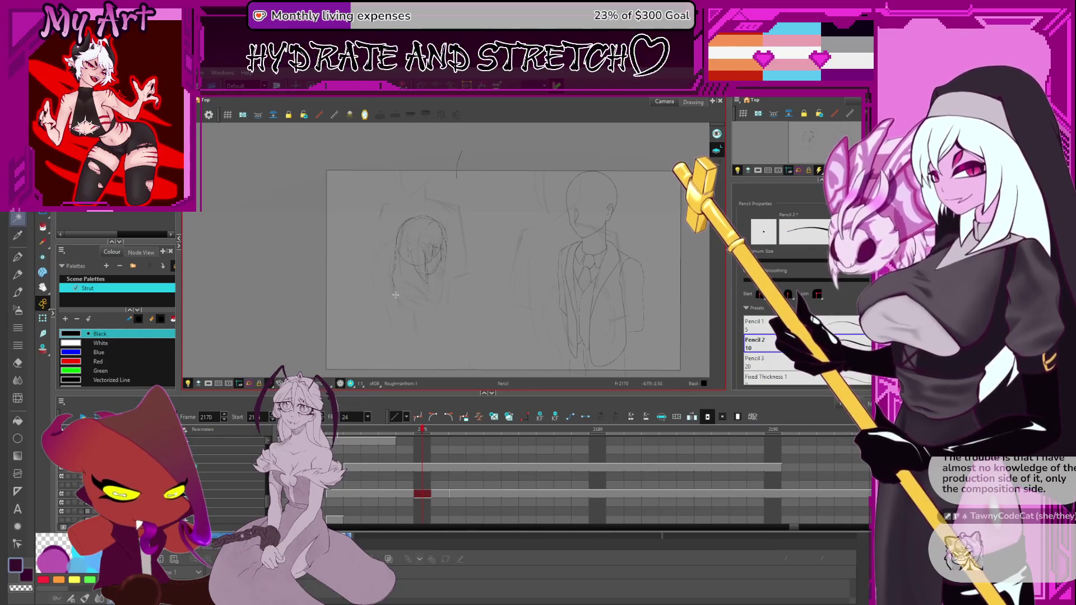
drag(396, 291, 429, 297)
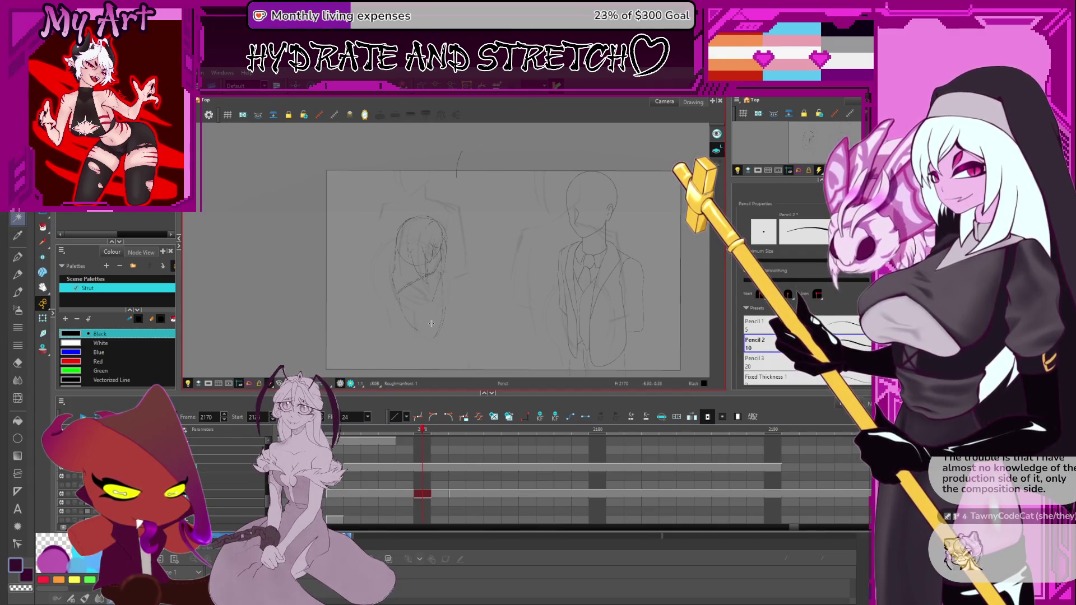
mouse_move(420, 321)
mouse_down()
mouse_move(408, 281)
mouse_move(443, 293)
mouse_move(426, 314)
mouse_up()
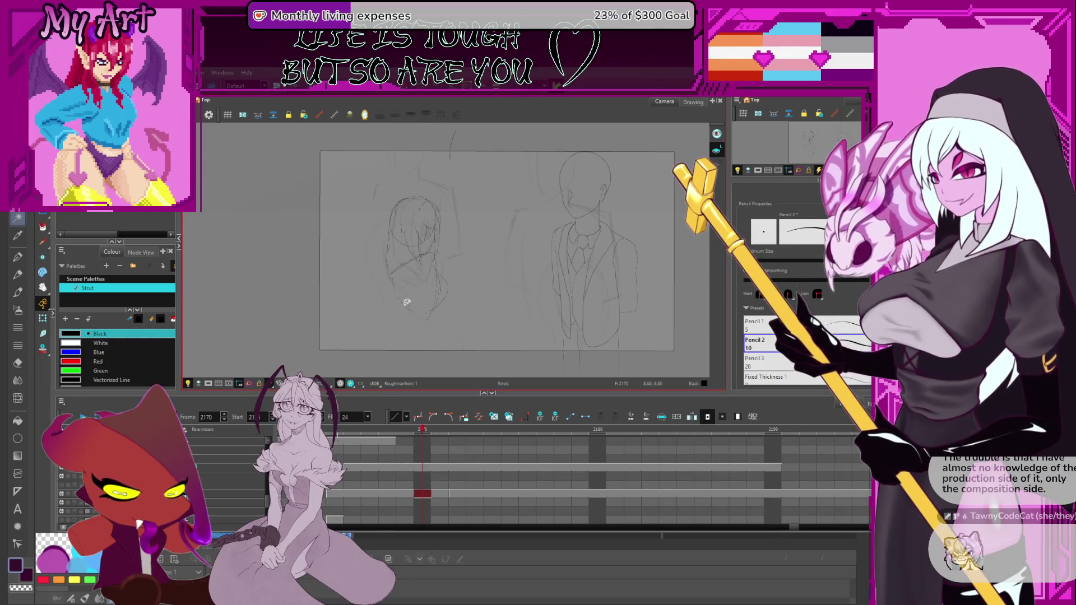
scroll(398, 300, down, 1)
drag(394, 297, 391, 335)
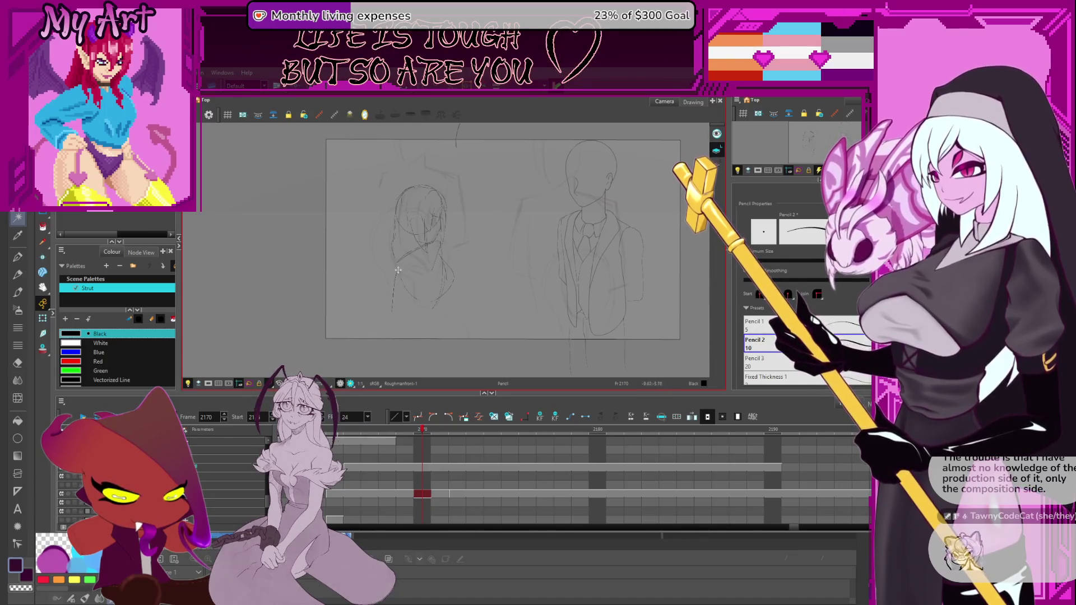